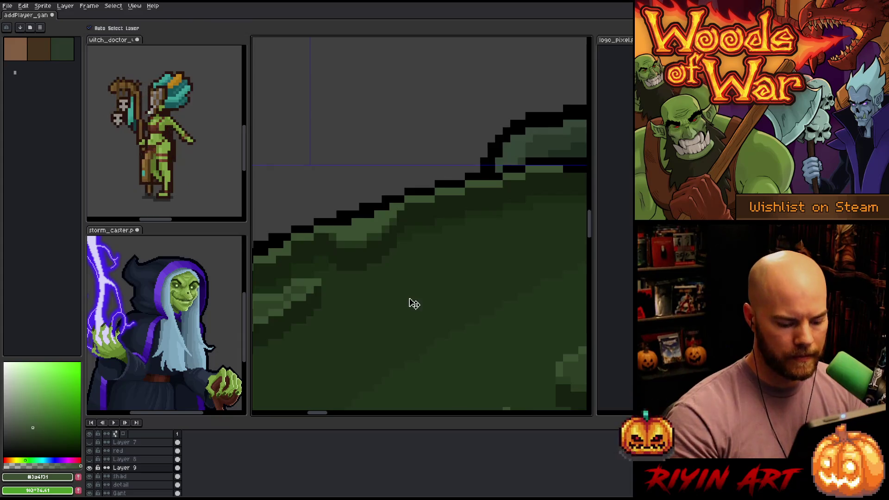
- Eyedrop the pauldron's dark shading green, try a Move selection, then deselect
{"action": "left_click", "coordinate": [398, 214], "text": "alt"}
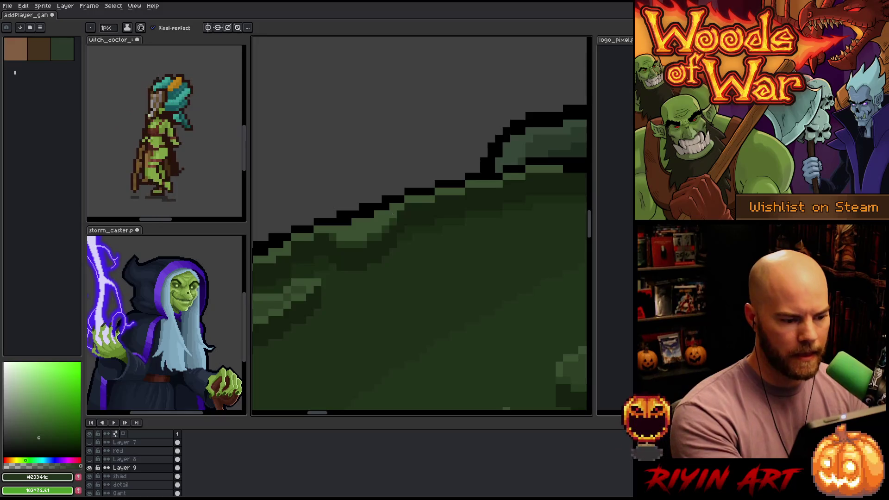
{"action": "key", "text": "v"}
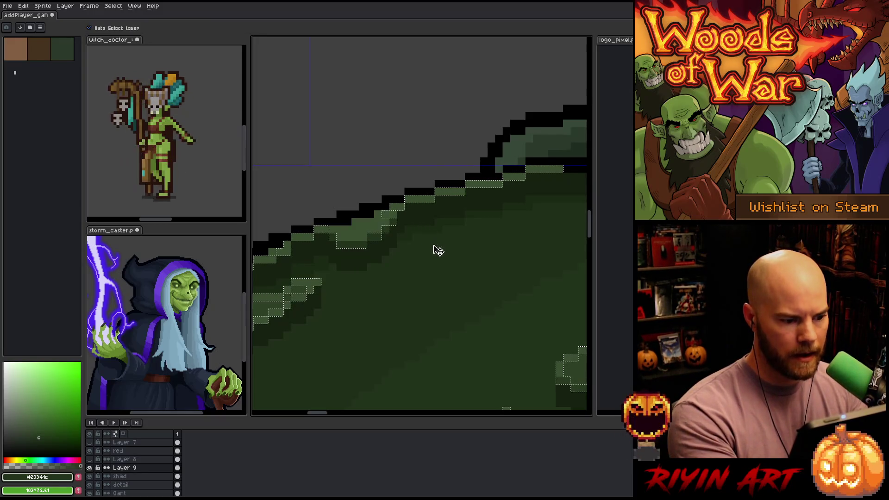
{"action": "key", "text": "ctrl+d"}
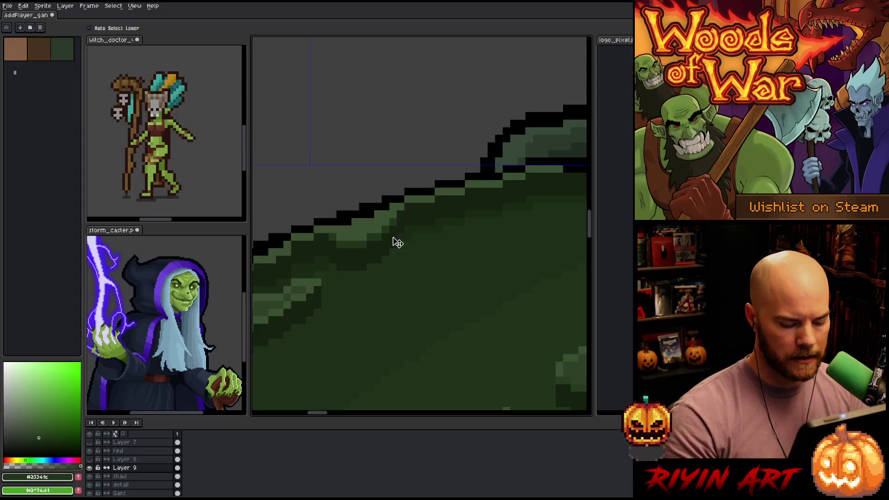
- Return to the Pencil with #23341c re-picked from the pauldron, panning to its edge
{"action": "key", "text": "b"}
{"action": "left_click", "coordinate": [395, 214], "text": "alt"}
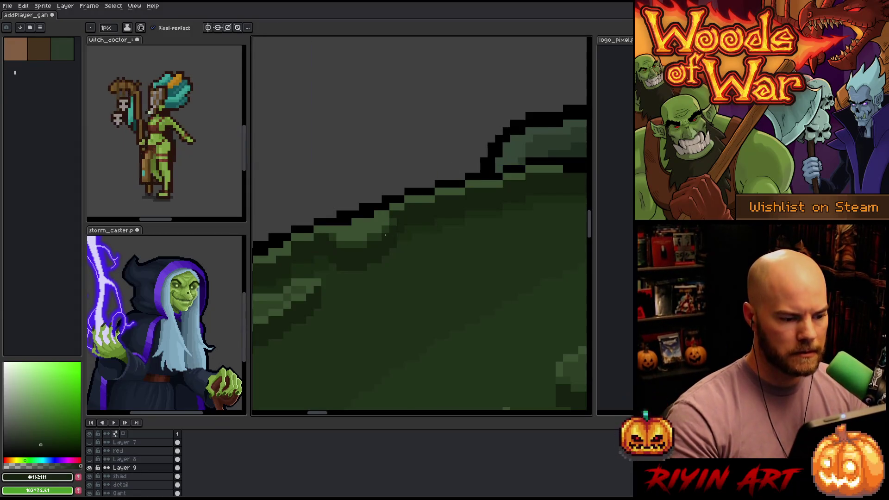
{"action": "left_click", "coordinate": [393, 215], "text": "alt"}
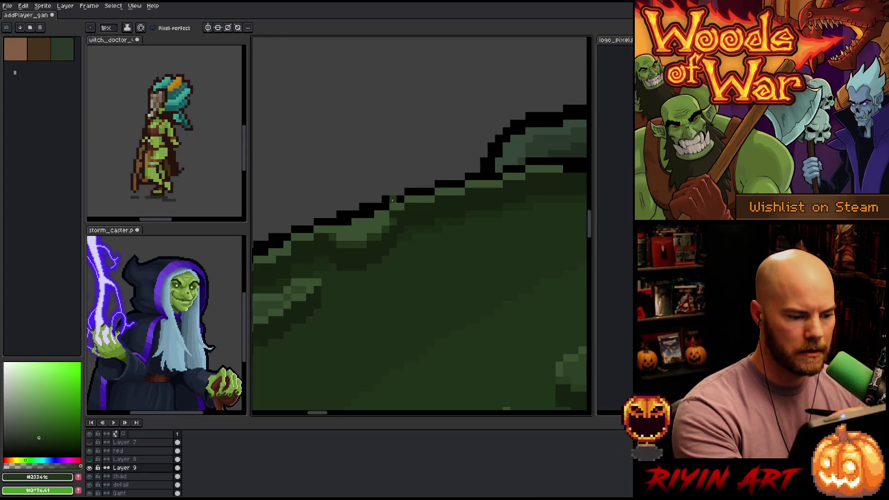
{"action": "key", "text": "space"}
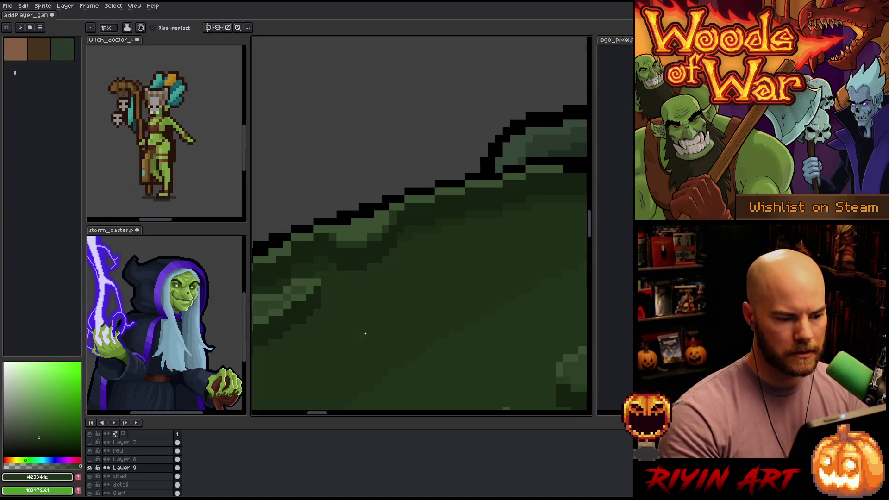
{"action": "left_click_drag", "start_coordinate": [429, 308], "coordinate": [407, 261]}
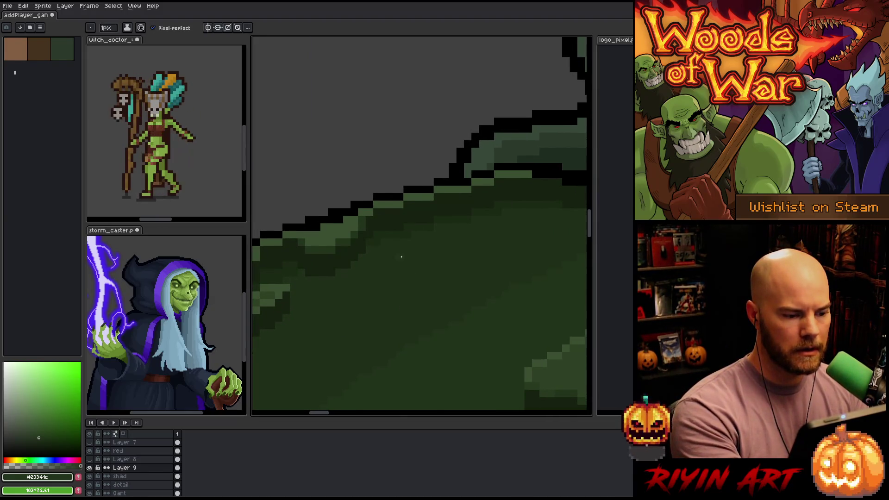
{"action": "scroll", "coordinate": [400, 253], "scroll_direction": "down", "scroll_amount": 3}
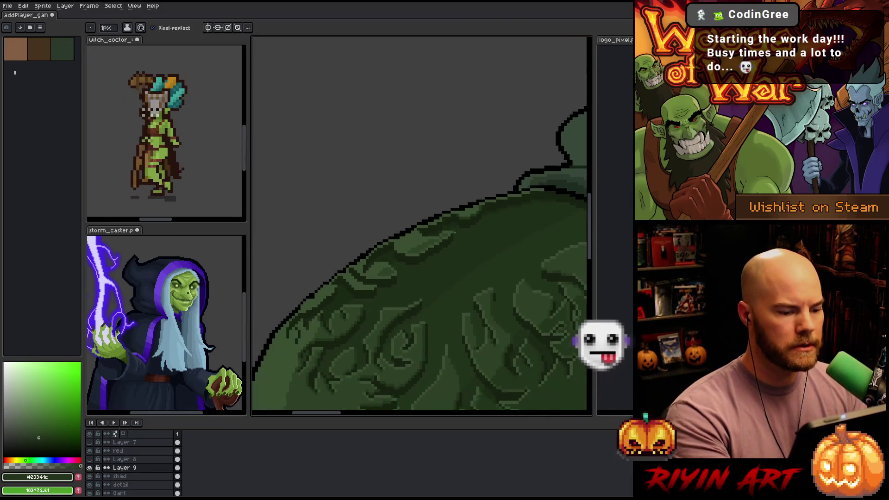
{"action": "scroll", "coordinate": [458, 231], "scroll_direction": "up", "scroll_amount": 3}
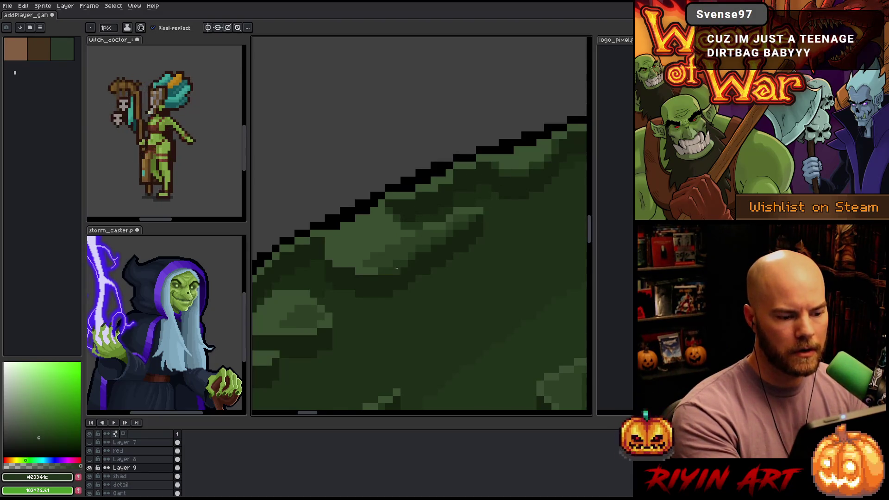
{"action": "left_click_drag", "start_coordinate": [389, 311], "coordinate": [471, 267]}
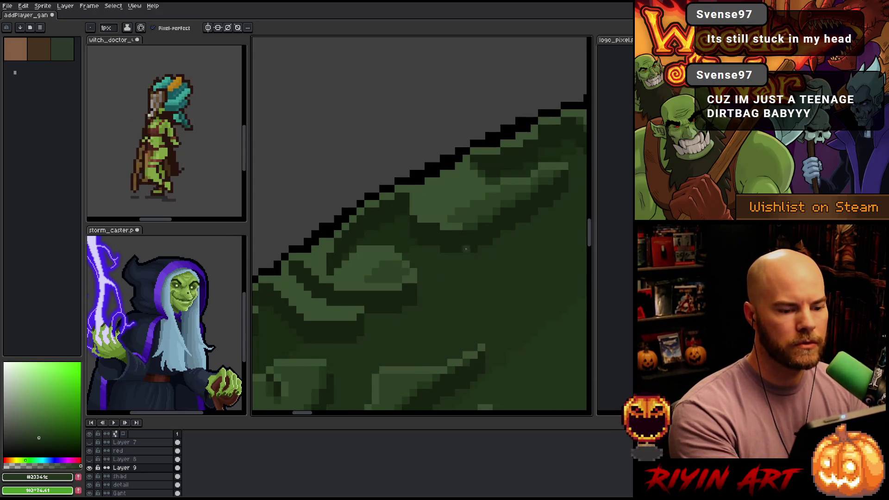
{"action": "left_click_drag", "start_coordinate": [468, 278], "coordinate": [433, 271]}
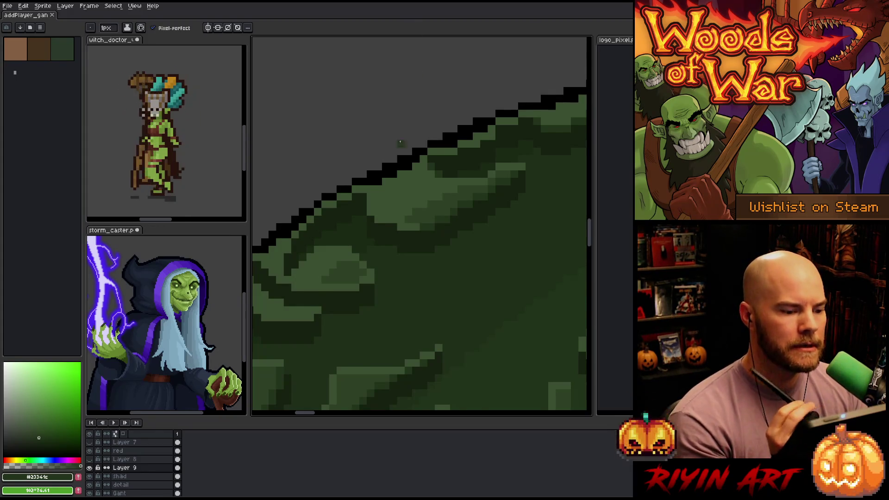
- Darken the stray light pixels at the vine pattern's step with dark green
{"action": "scroll", "coordinate": [401, 136], "scroll_direction": "down", "scroll_amount": 2}
{"action": "scroll", "coordinate": [355, 195], "scroll_direction": "up", "scroll_amount": 3}
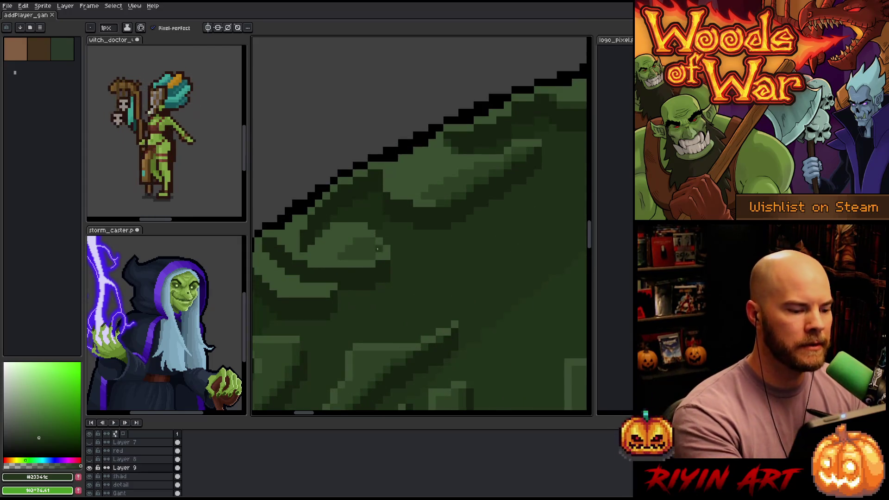
{"action": "left_click", "coordinate": [383, 256]}
{"action": "scroll", "coordinate": [354, 274], "scroll_direction": "down", "scroll_amount": 2}
{"action": "scroll", "coordinate": [461, 264], "scroll_direction": "up", "scroll_amount": 2}
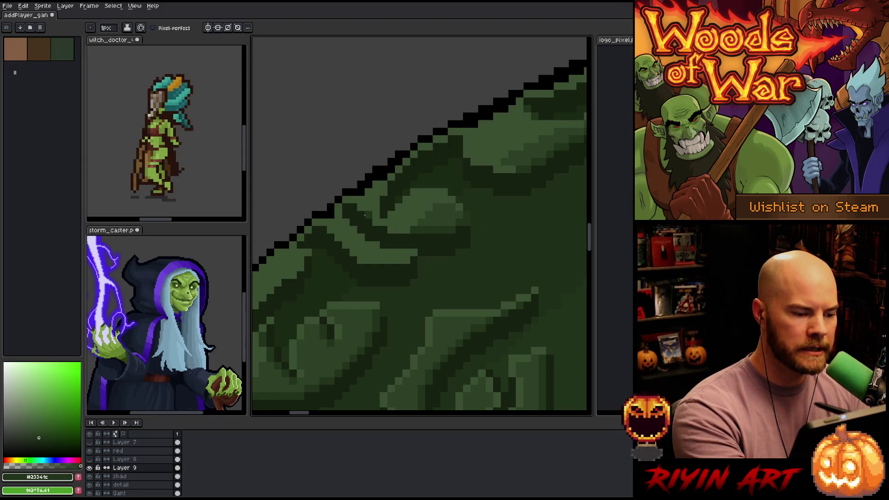
- Paint dark green pixels and a short column into the lower vine pattern, then eyedrop black
{"action": "left_click_drag", "start_coordinate": [437, 235], "coordinate": [513, 216]}
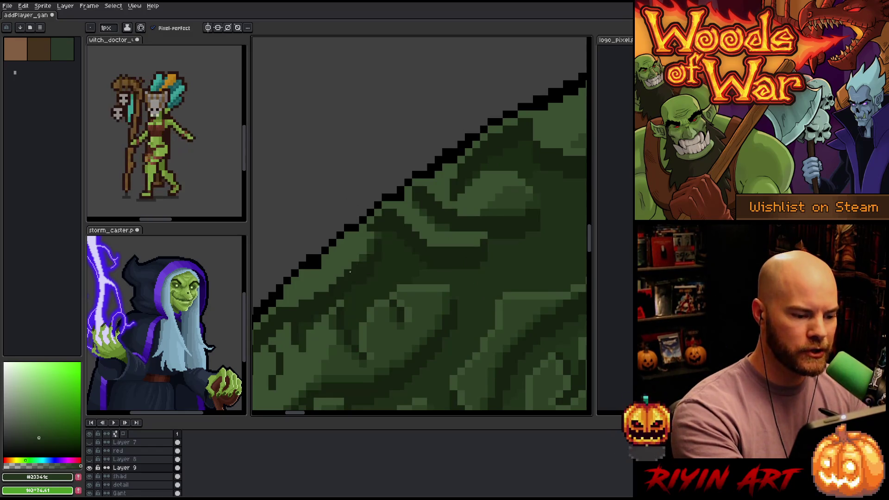
{"action": "left_click_drag", "start_coordinate": [357, 264], "coordinate": [461, 204]}
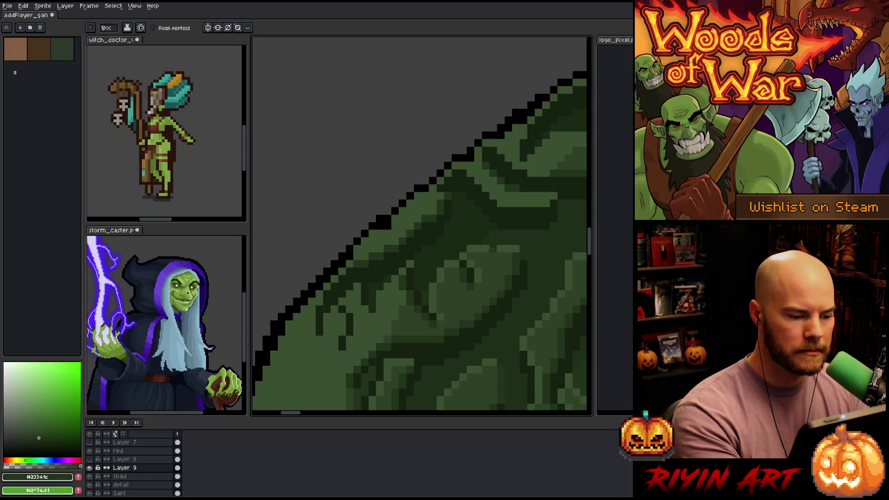
{"action": "left_click_drag", "start_coordinate": [502, 331], "coordinate": [472, 294]}
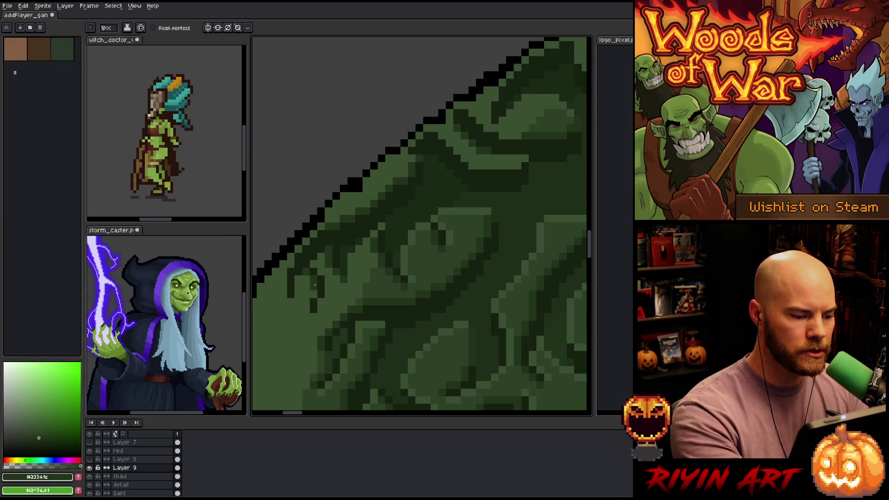
{"action": "left_click", "coordinate": [308, 305]}
{"action": "left_click_drag", "start_coordinate": [283, 294], "coordinate": [283, 272]}
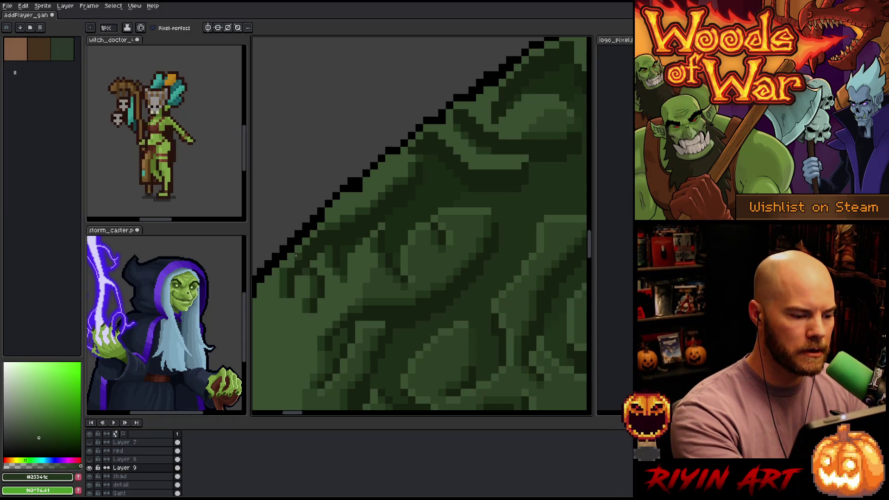
{"action": "left_click", "coordinate": [291, 257]}
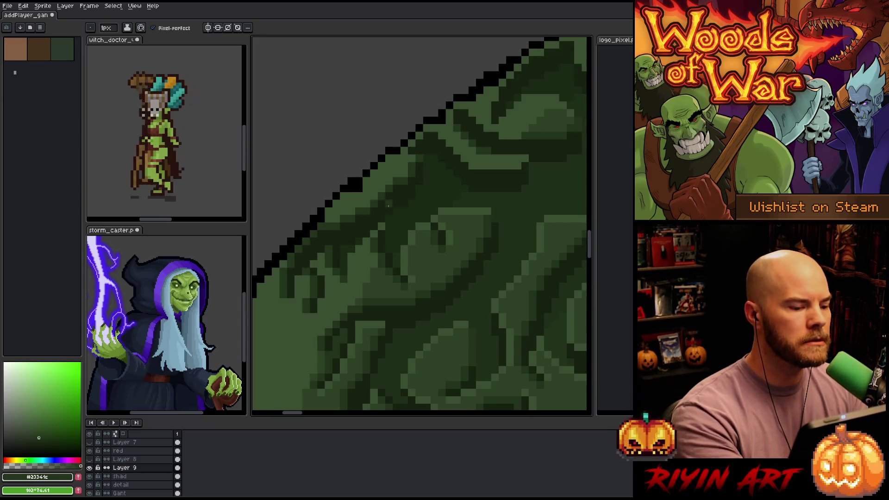
{"action": "left_click_drag", "start_coordinate": [456, 311], "coordinate": [441, 294]}
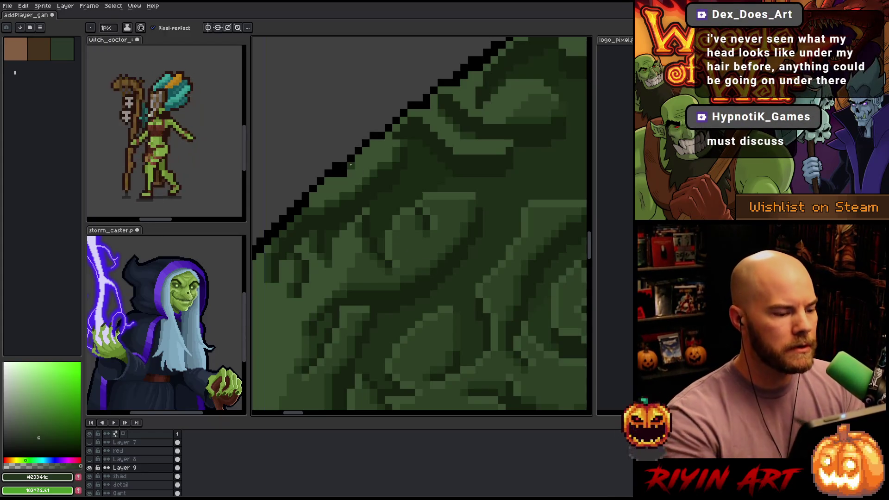
{"action": "left_click", "coordinate": [338, 171], "text": "alt"}
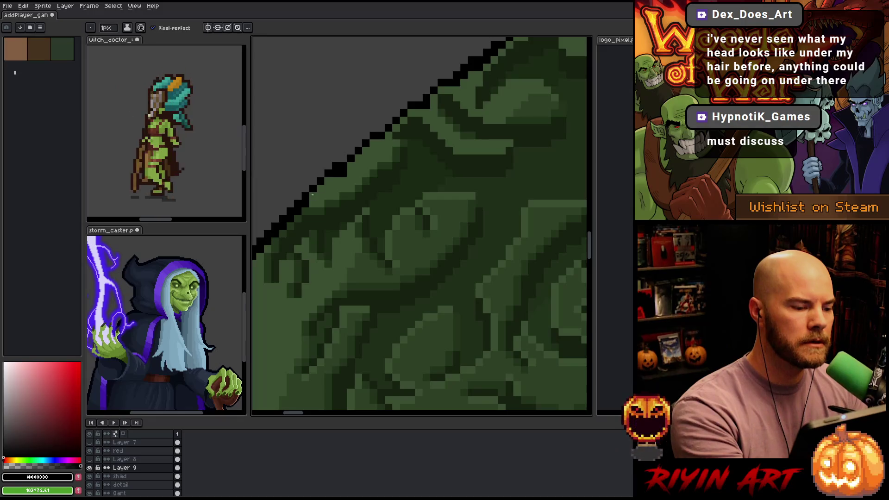
- Fill gaps in the black outline along the pauldron's curved top and diagonal edge
{"action": "mouse_move", "coordinate": [326, 179]}
{"action": "left_mouse_down"}
{"action": "mouse_move", "coordinate": [306, 194]}
{"action": "mouse_move", "coordinate": [391, 119]}
{"action": "left_mouse_up"}
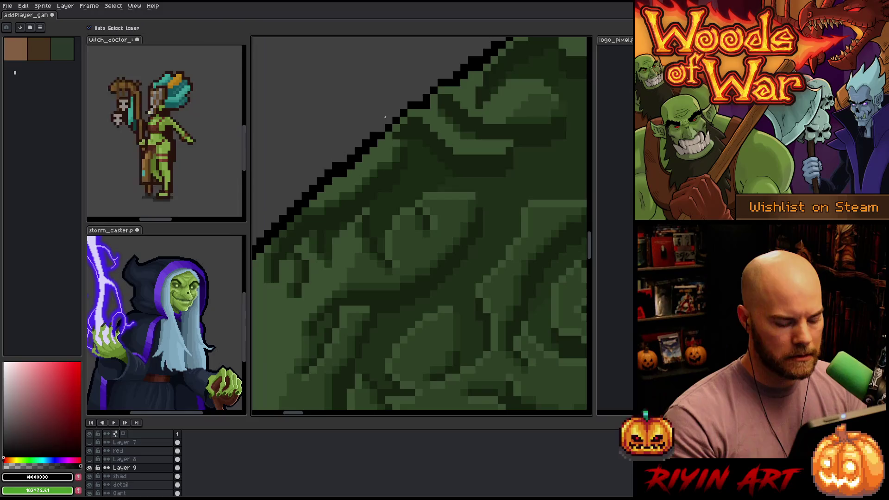
{"action": "left_click", "coordinate": [381, 129]}
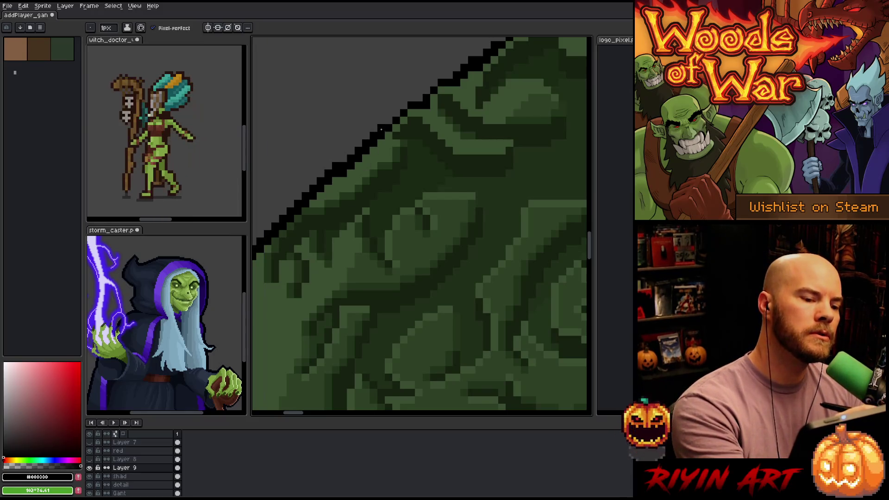
{"action": "mouse_move", "coordinate": [400, 110]}
{"action": "left_mouse_down"}
{"action": "mouse_move", "coordinate": [387, 193]}
{"action": "mouse_move", "coordinate": [352, 228]}
{"action": "left_mouse_up"}
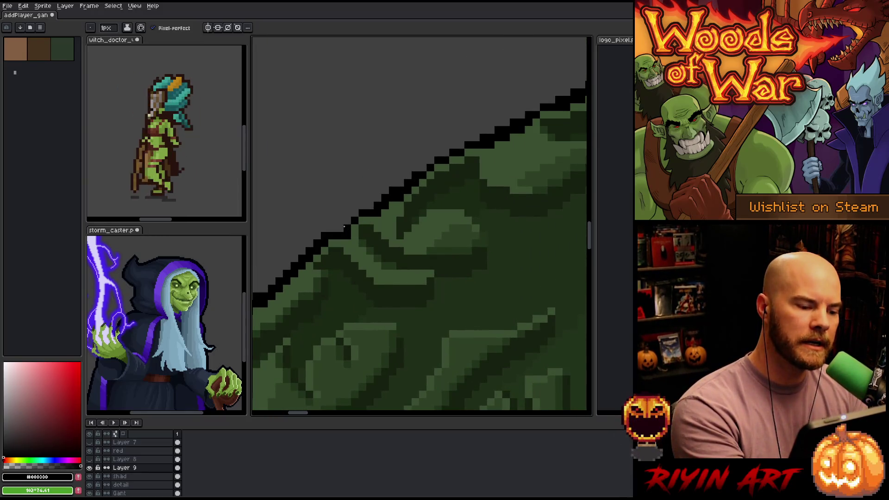
{"action": "left_click", "coordinate": [355, 213]}
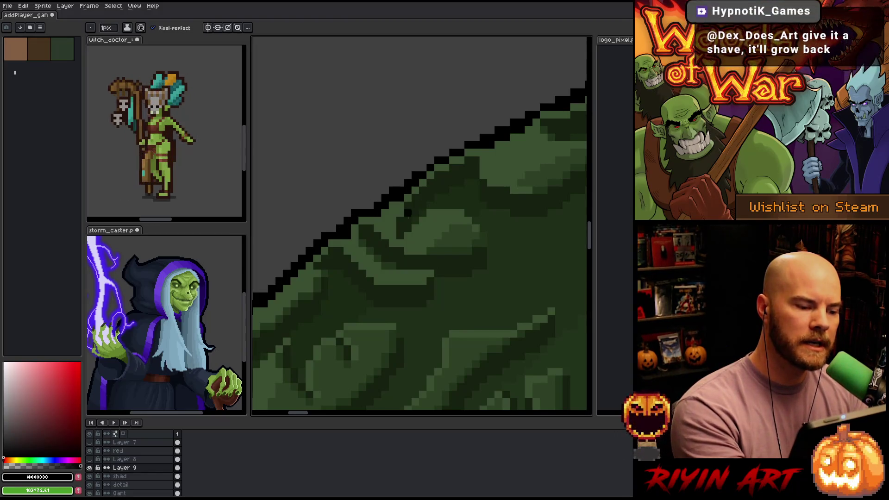
{"action": "left_click", "coordinate": [379, 198]}
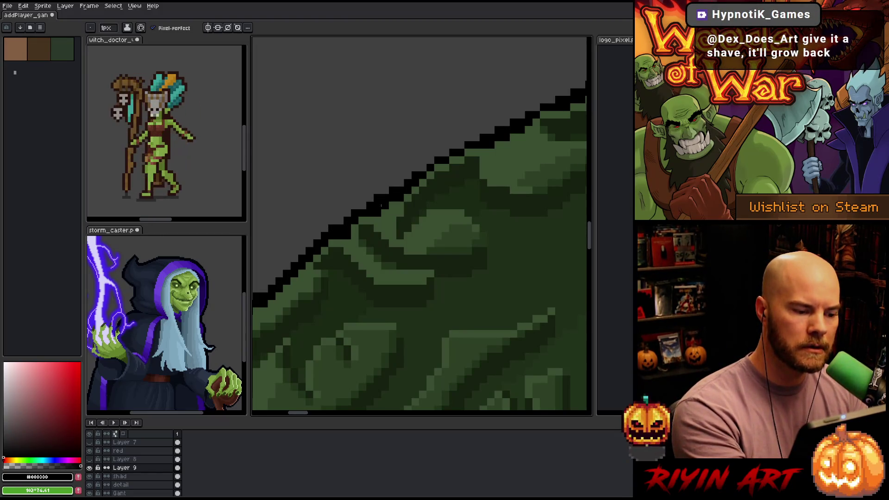
- Recolour one outline pixel dark green #3a4f31, then add more black pixels along the diagonal
{"action": "left_click", "coordinate": [354, 234], "text": "alt"}
{"action": "left_click", "coordinate": [362, 212]}
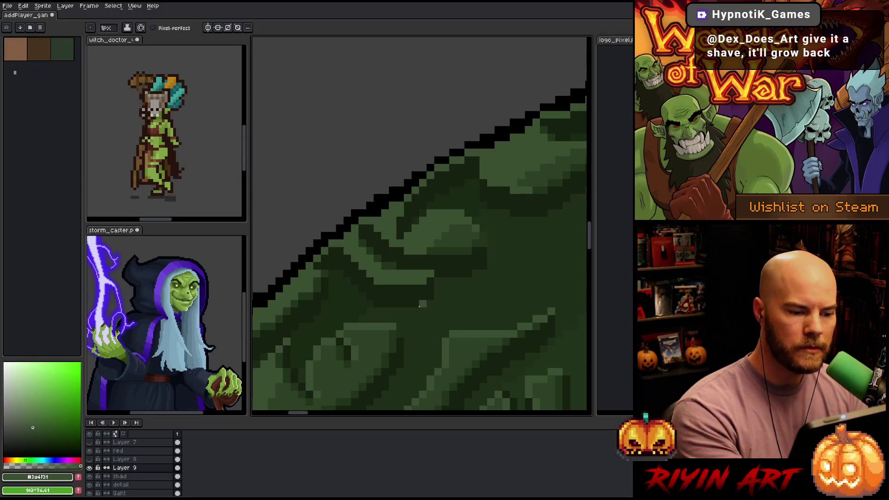
{"action": "scroll", "coordinate": [419, 304], "scroll_direction": "up", "scroll_amount": 2}
{"action": "left_click", "coordinate": [383, 208], "text": "alt"}
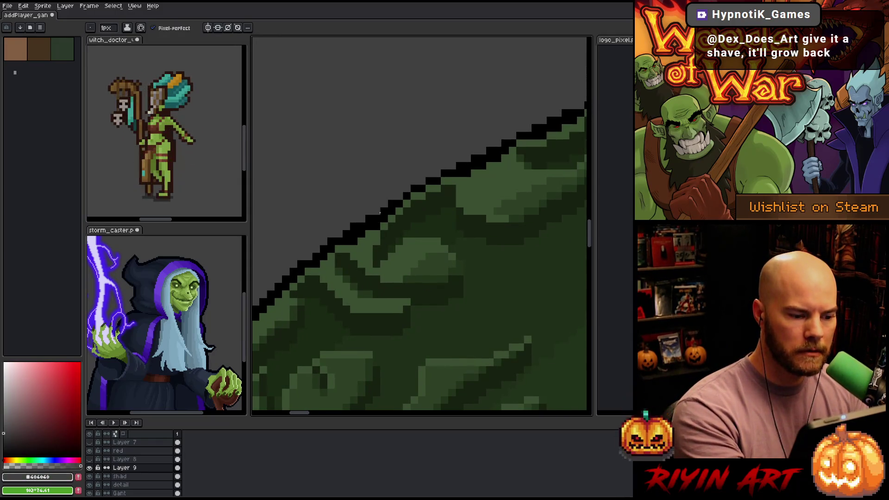
{"action": "left_click", "coordinate": [373, 214], "text": "alt"}
{"action": "left_click", "coordinate": [399, 196]}
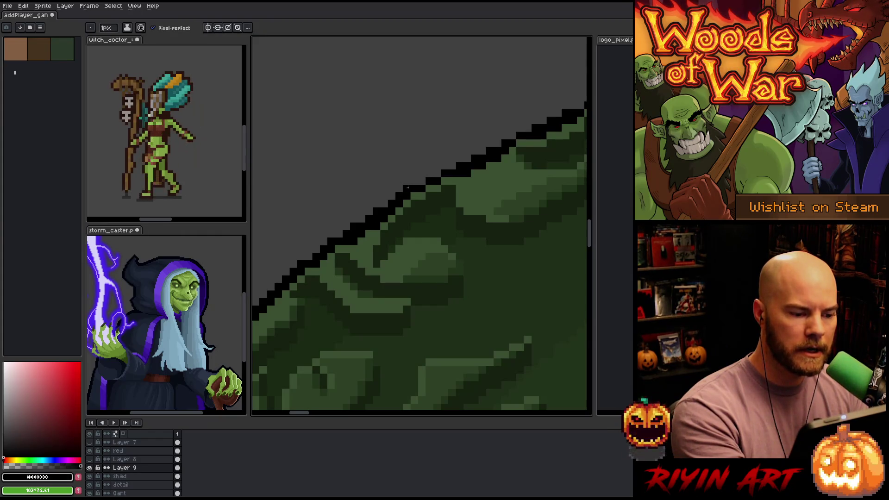
{"action": "left_click", "coordinate": [384, 205]}
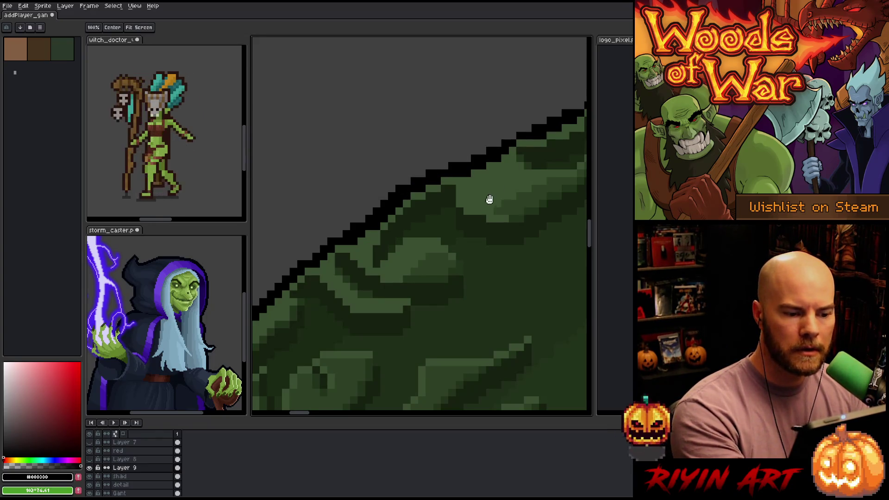
{"action": "left_click_drag", "start_coordinate": [490, 198], "coordinate": [445, 230]}
{"action": "key", "text": "b"}
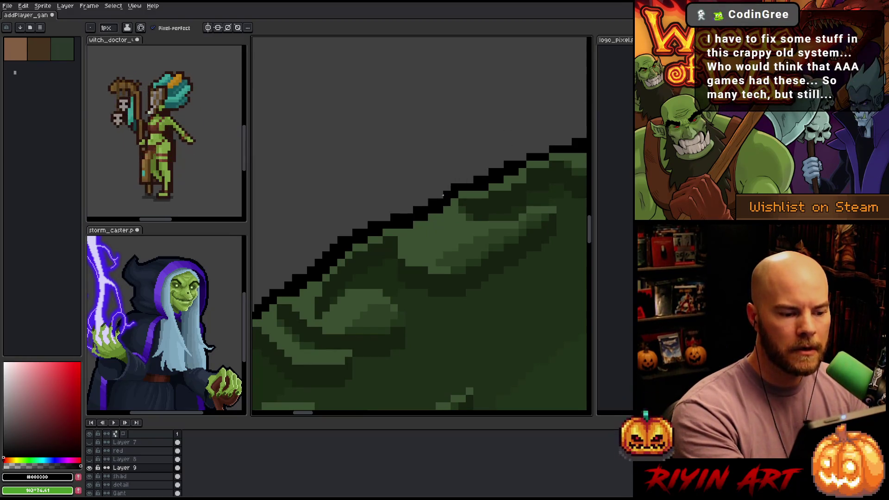
{"action": "left_click_drag", "start_coordinate": [490, 208], "coordinate": [460, 212]}
{"action": "left_click_drag", "start_coordinate": [467, 257], "coordinate": [455, 264]}
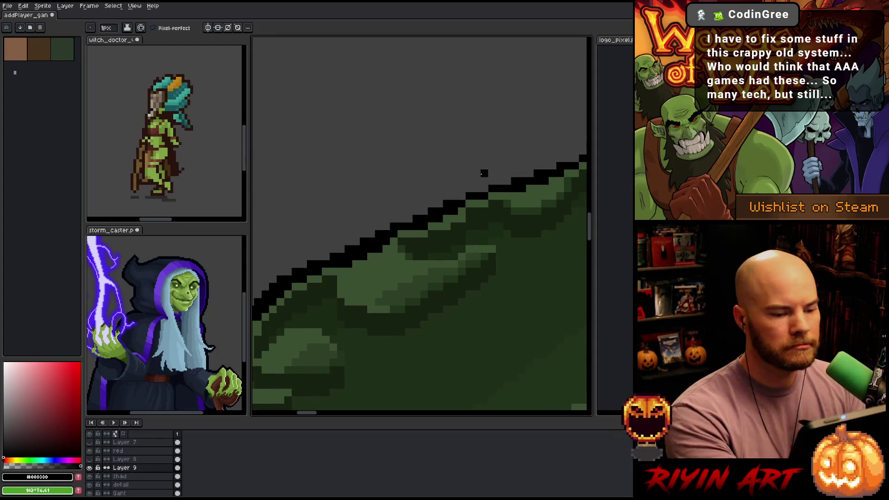
{"action": "mouse_move", "coordinate": [510, 180]}
{"action": "left_mouse_down"}
{"action": "mouse_move", "coordinate": [443, 287]}
{"action": "mouse_move", "coordinate": [477, 282]}
{"action": "mouse_move", "coordinate": [469, 288]}
{"action": "left_mouse_up"}
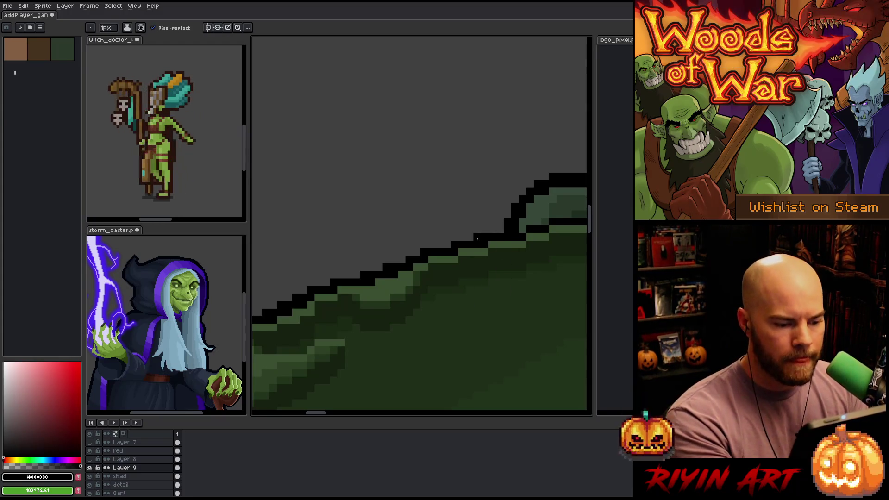
{"action": "left_click_drag", "start_coordinate": [500, 294], "coordinate": [468, 294]}
{"action": "scroll", "coordinate": [370, 307], "scroll_direction": "down", "scroll_amount": 1}
{"action": "scroll", "coordinate": [371, 313], "scroll_direction": "up", "scroll_amount": 1}
{"action": "key", "text": "b"}
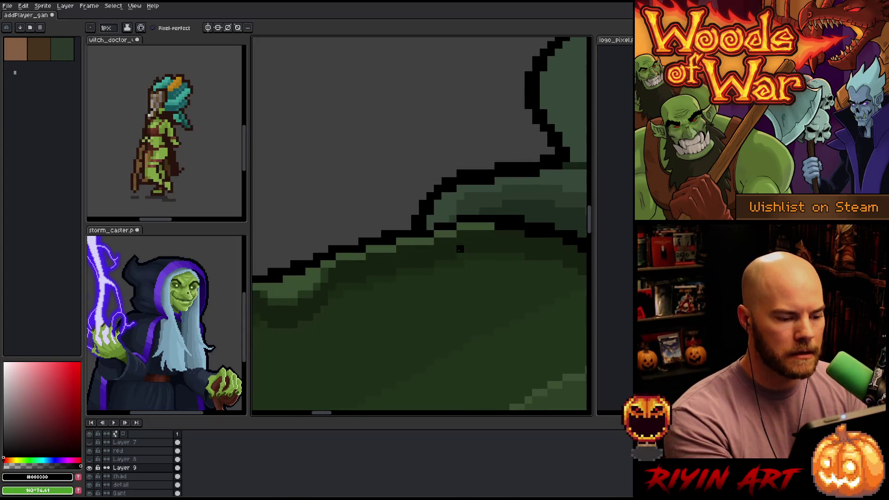
{"action": "left_click_drag", "start_coordinate": [453, 218], "coordinate": [440, 221]}
{"action": "key", "text": "ctrl+z"}
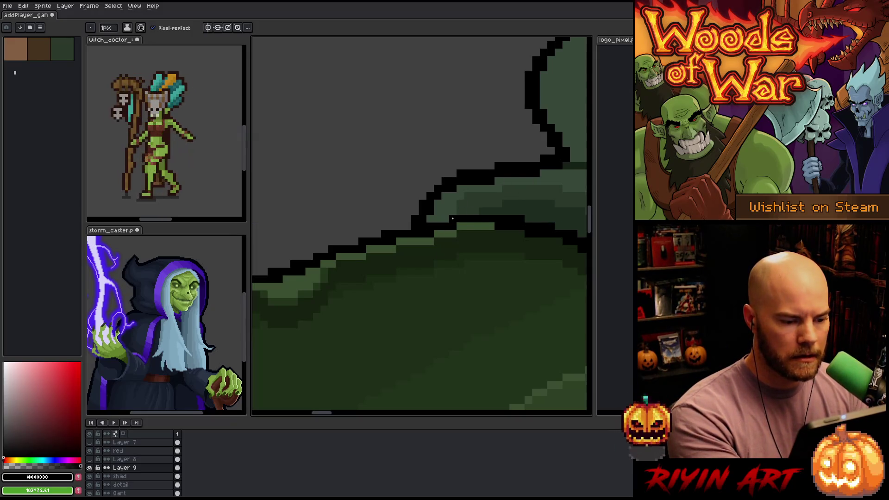
{"action": "scroll", "coordinate": [453, 286], "scroll_direction": "down", "scroll_amount": 2}
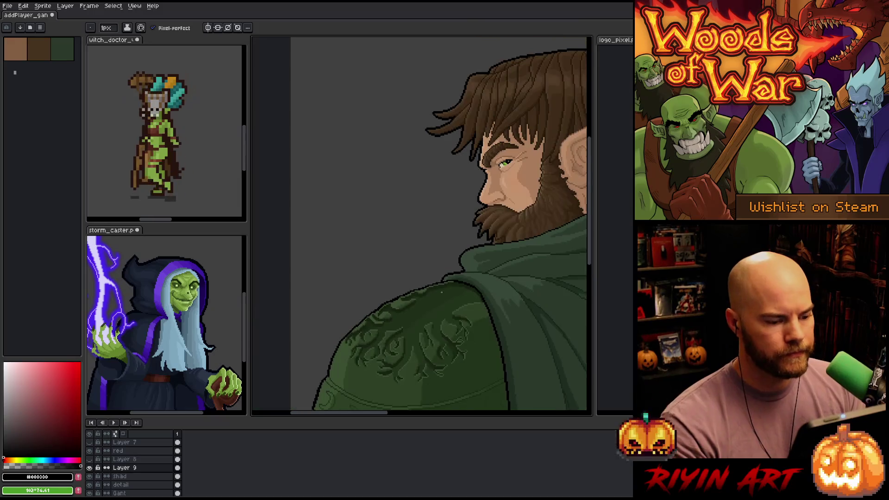
{"action": "scroll", "coordinate": [440, 317], "scroll_direction": "up", "scroll_amount": 2}
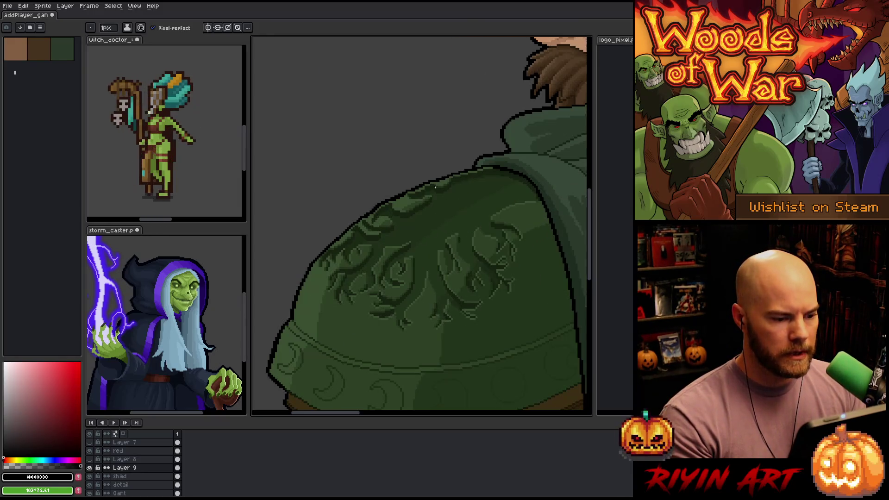
{"action": "scroll", "coordinate": [405, 190], "scroll_direction": "up", "scroll_amount": 1}
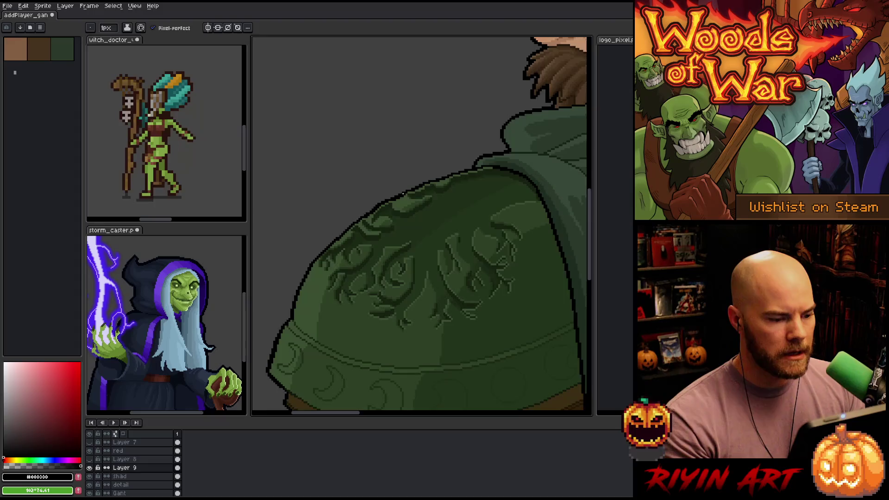
{"action": "scroll", "coordinate": [410, 182], "scroll_direction": "down", "scroll_amount": 1}
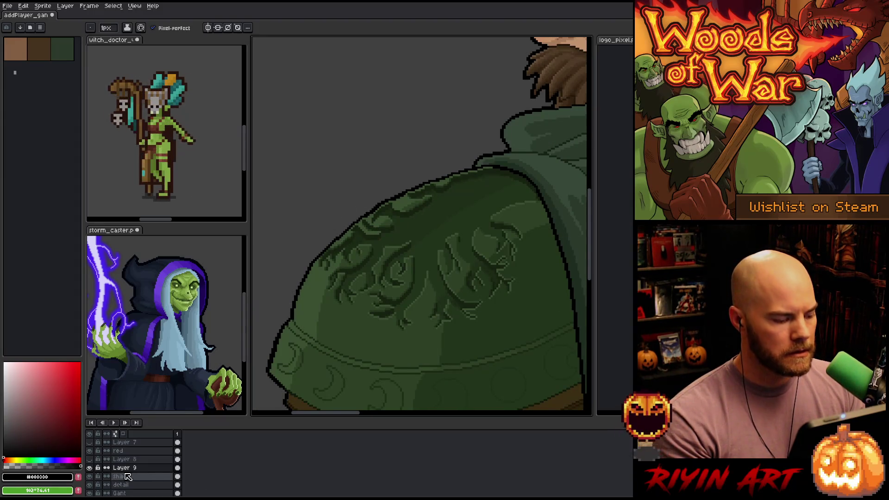
{"action": "left_click", "coordinate": [90, 484]}
{"action": "left_click", "coordinate": [90, 485]}
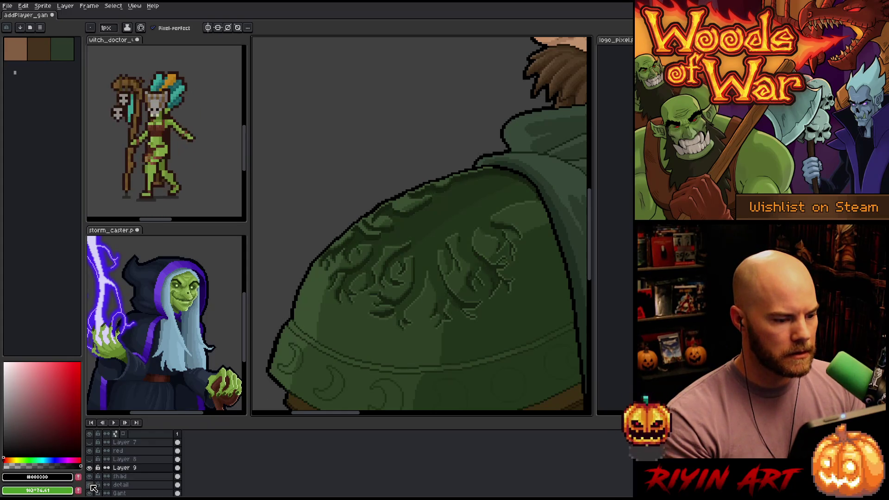
{"action": "left_click", "coordinate": [90, 479]}
{"action": "left_click", "coordinate": [90, 478]}
{"action": "left_click", "coordinate": [90, 479]}
{"action": "left_click", "coordinate": [91, 479]}
{"action": "left_click", "coordinate": [91, 478]}
{"action": "left_click", "coordinate": [91, 478]}
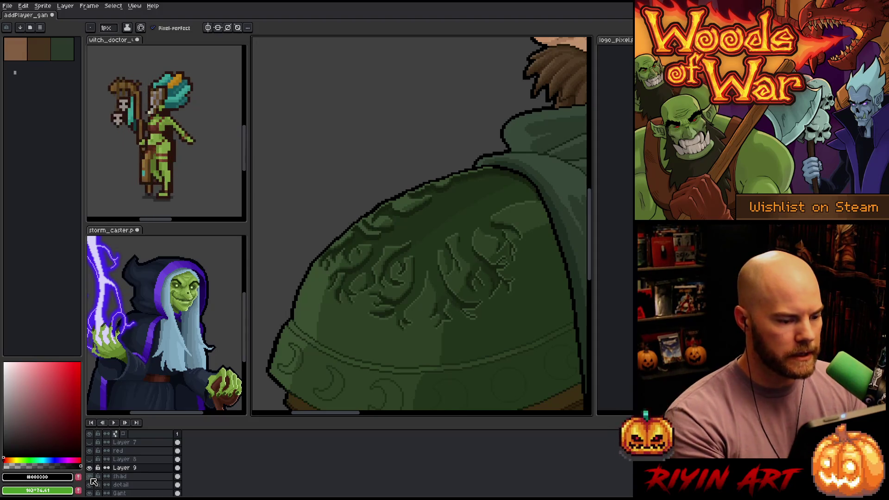
{"action": "left_click", "coordinate": [90, 469]}
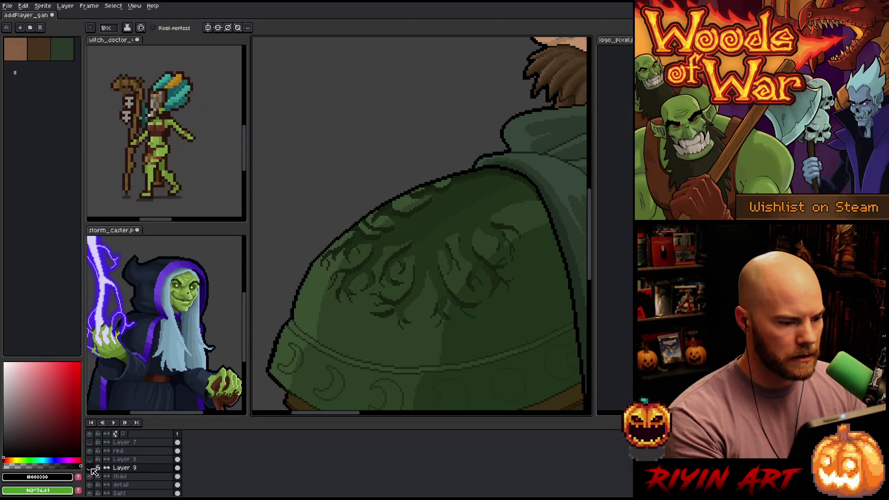
{"action": "left_click", "coordinate": [91, 469]}
{"action": "left_click", "coordinate": [91, 469]}
{"action": "left_click", "coordinate": [91, 469]}
{"action": "left_click", "coordinate": [91, 468]}
{"action": "left_click", "coordinate": [91, 468]}
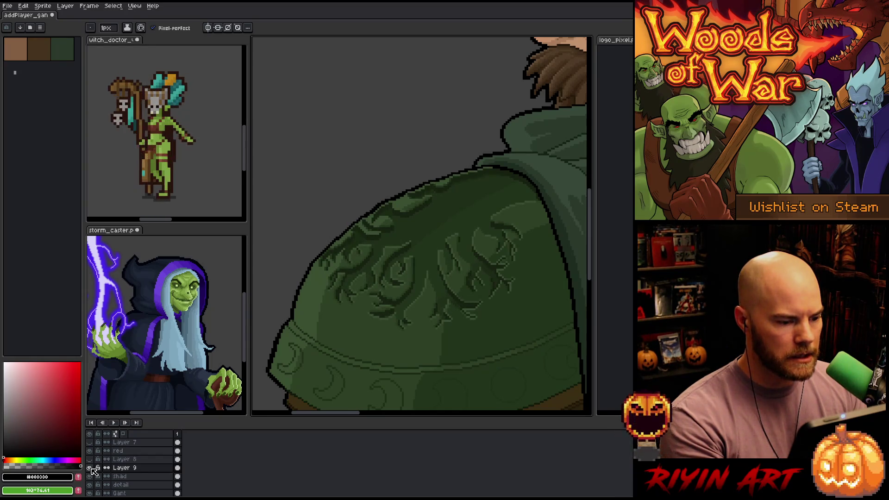
{"action": "left_click", "coordinate": [90, 469]}
{"action": "left_click", "coordinate": [90, 469]}
{"action": "left_click", "coordinate": [124, 468]}
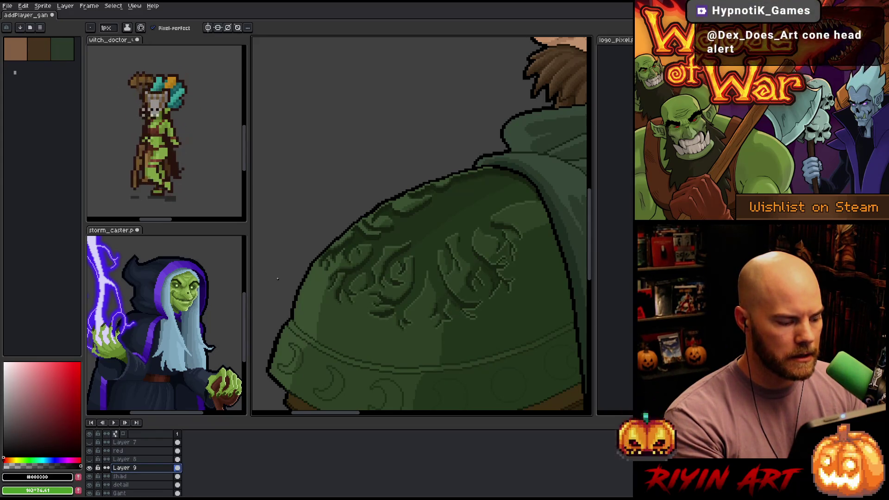
{"action": "key", "text": "v"}
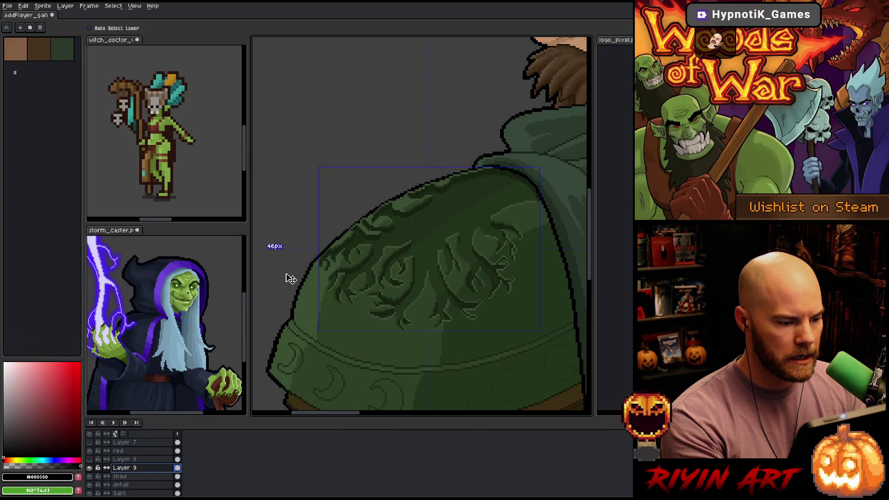
{"action": "key", "text": "b"}
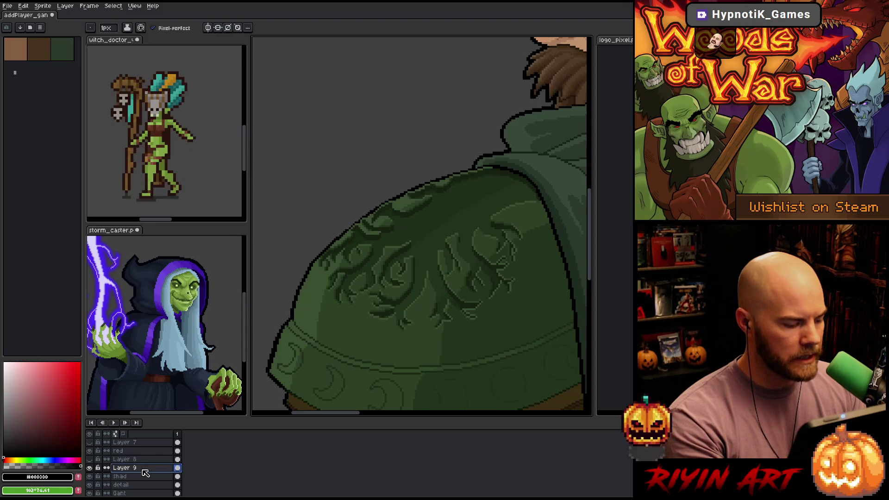
{"action": "scroll", "coordinate": [331, 232], "scroll_direction": "up", "scroll_amount": 1}
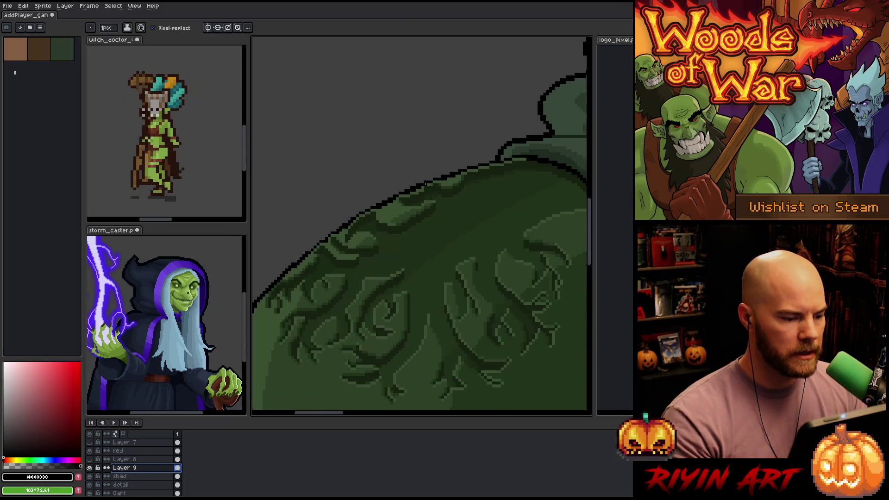
- Pan the view down to show the pauldron's lower band
{"action": "key", "text": "e"}
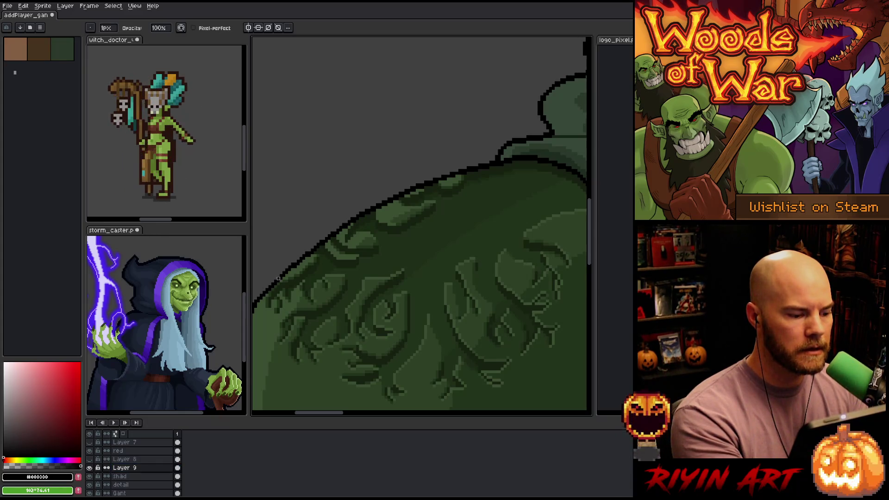
{"action": "left_click_drag", "start_coordinate": [386, 269], "coordinate": [488, 193]}
{"action": "scroll", "coordinate": [345, 283], "scroll_direction": "down", "scroll_amount": 1}
{"action": "scroll", "coordinate": [349, 282], "scroll_direction": "down", "scroll_amount": 1}
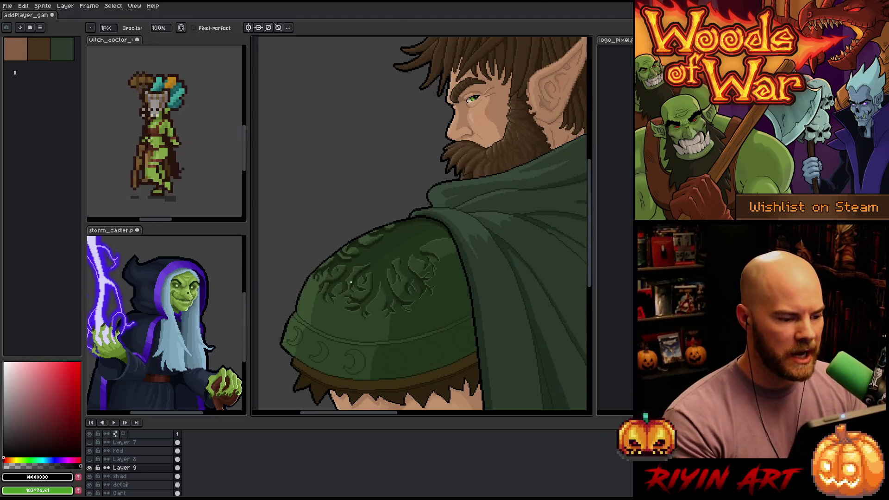
- Save the sprite, return to the Pencil, and make the detail layer active
{"action": "key", "text": "v"}
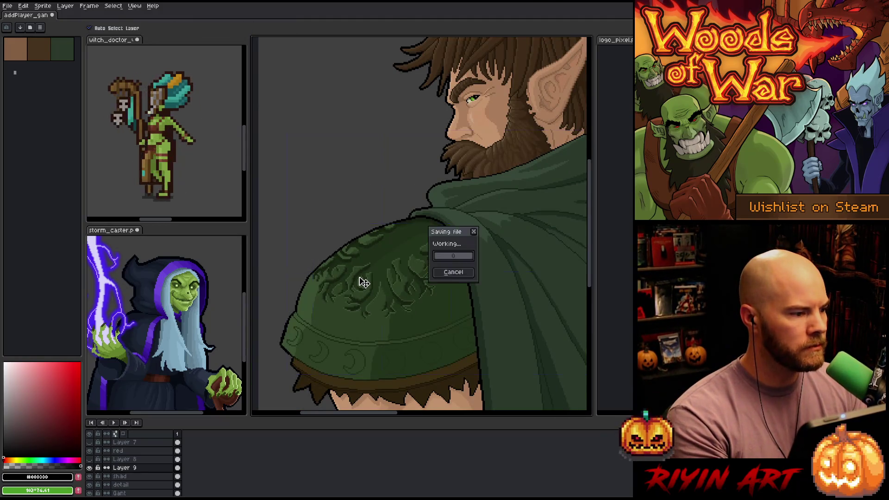
{"action": "key", "text": "b"}
{"action": "scroll", "coordinate": [359, 278], "scroll_direction": "up", "scroll_amount": 1}
{"action": "scroll", "coordinate": [403, 248], "scroll_direction": "up", "scroll_amount": 1}
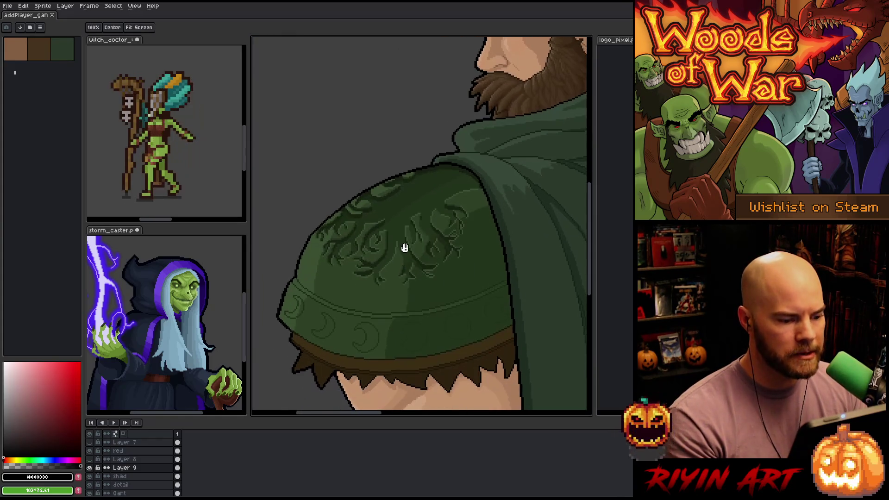
{"action": "scroll", "coordinate": [389, 270], "scroll_direction": "up", "scroll_amount": 1}
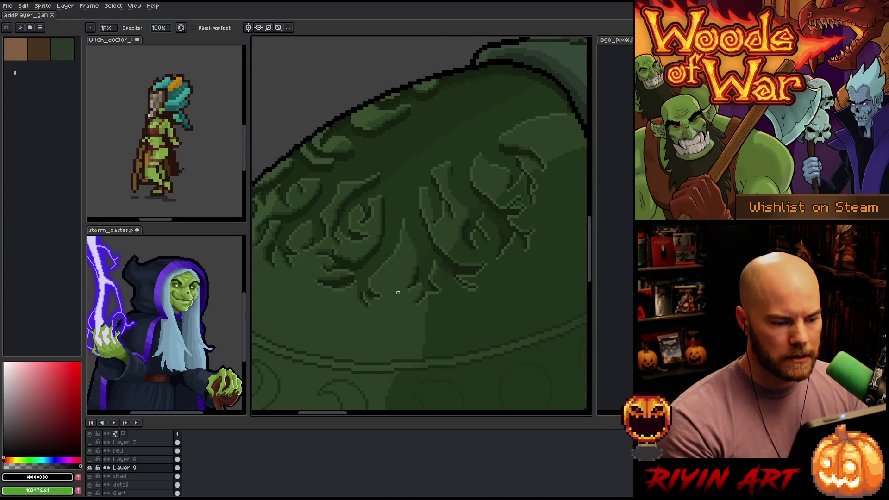
{"action": "scroll", "coordinate": [398, 293], "scroll_direction": "down", "scroll_amount": 2}
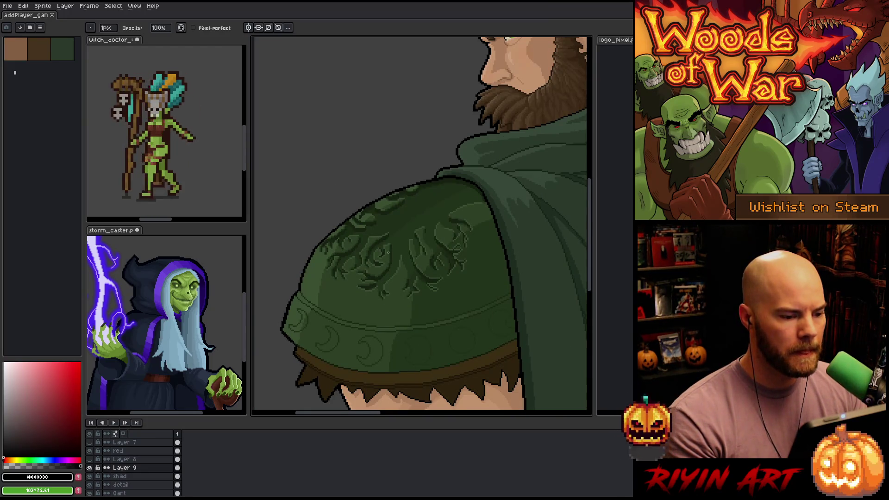
{"action": "scroll", "coordinate": [391, 237], "scroll_direction": "down", "scroll_amount": 1}
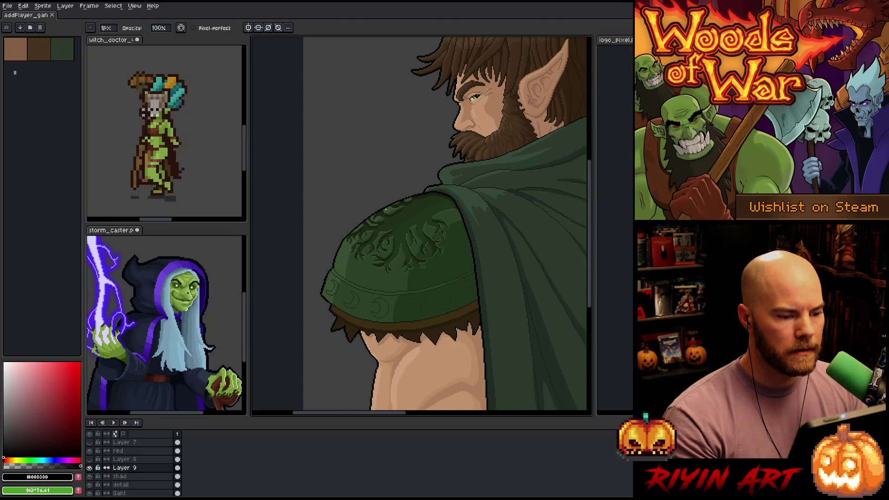
{"action": "scroll", "coordinate": [377, 214], "scroll_direction": "up", "scroll_amount": 1}
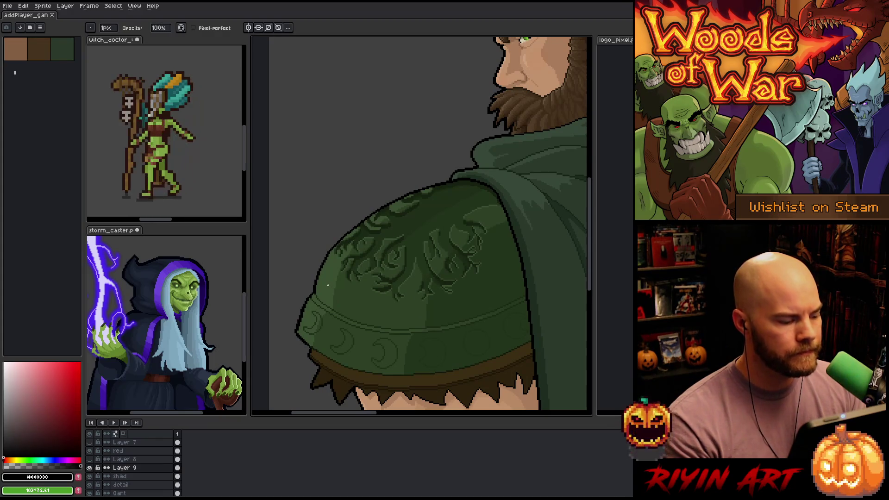
{"action": "left_click", "coordinate": [121, 485]}
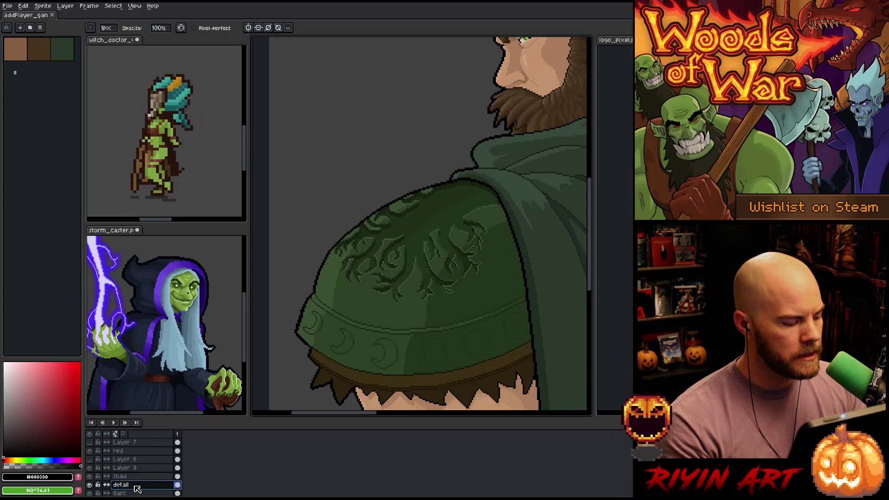
- Copy the pauldron shape from the Gant layer into new Layer 10 and darken its lightness
{"action": "key", "text": "m"}
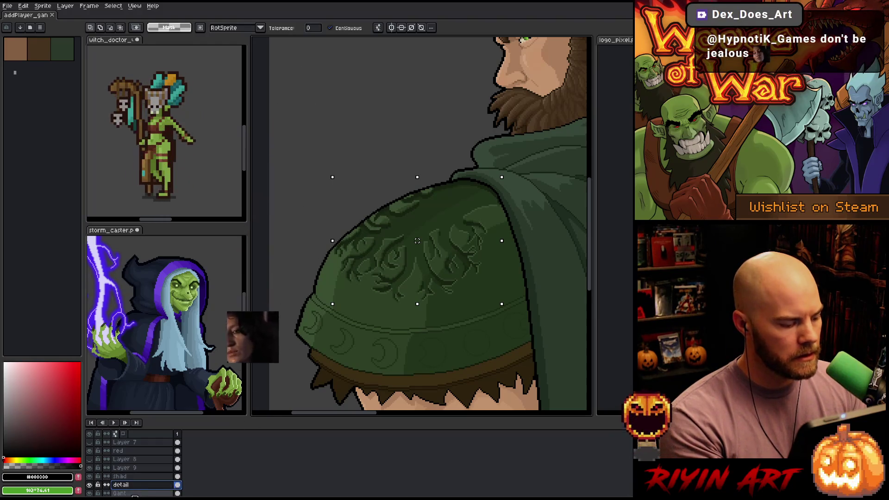
{"action": "left_click", "coordinate": [150, 493]}
{"action": "left_click", "coordinate": [342, 272]}
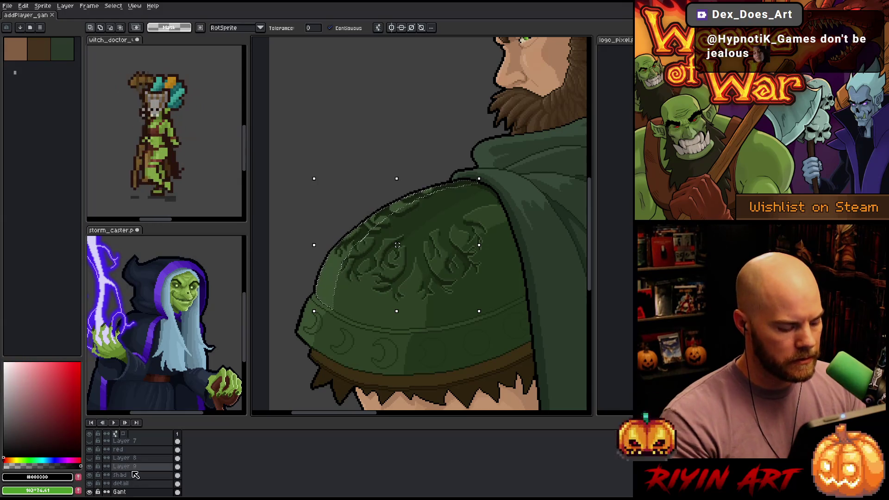
{"action": "key", "text": "shift+n"}
{"action": "key", "text": "ctrl+v"}
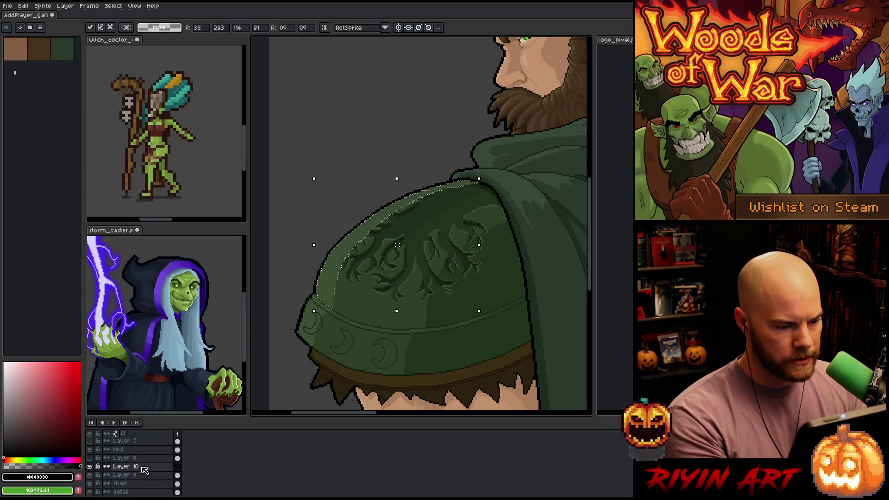
{"action": "key", "text": "ctrl+u"}
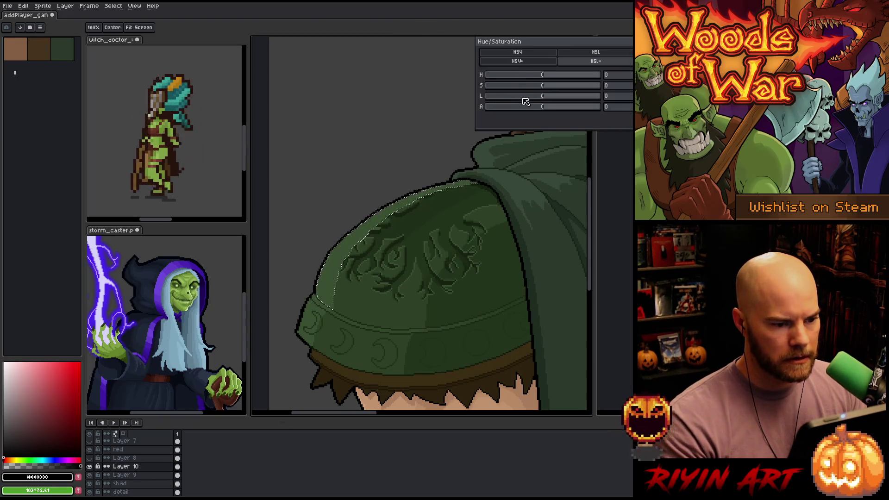
{"action": "left_click", "coordinate": [524, 97]}
{"action": "key", "text": "Return"}
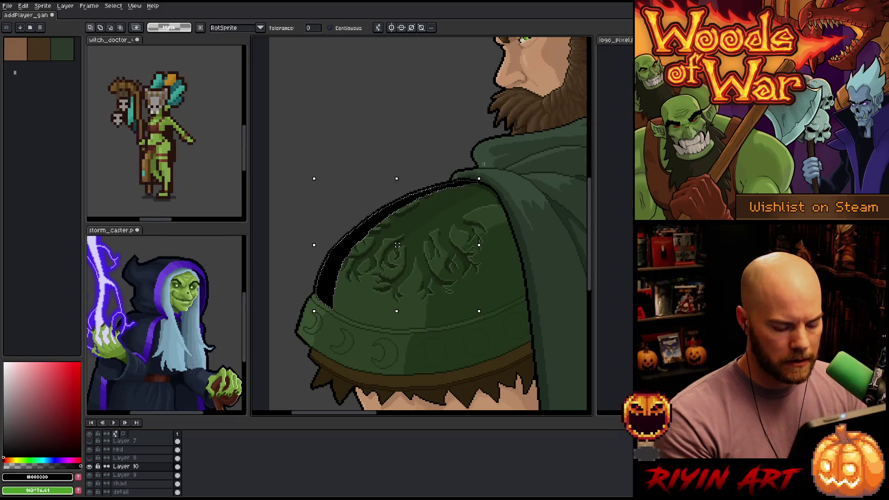
- Sample the pauldron's mid green and adjust it to a slightly lighter shade
{"action": "key", "text": "i"}
{"action": "scroll", "coordinate": [403, 245], "scroll_direction": "up", "scroll_amount": 4}
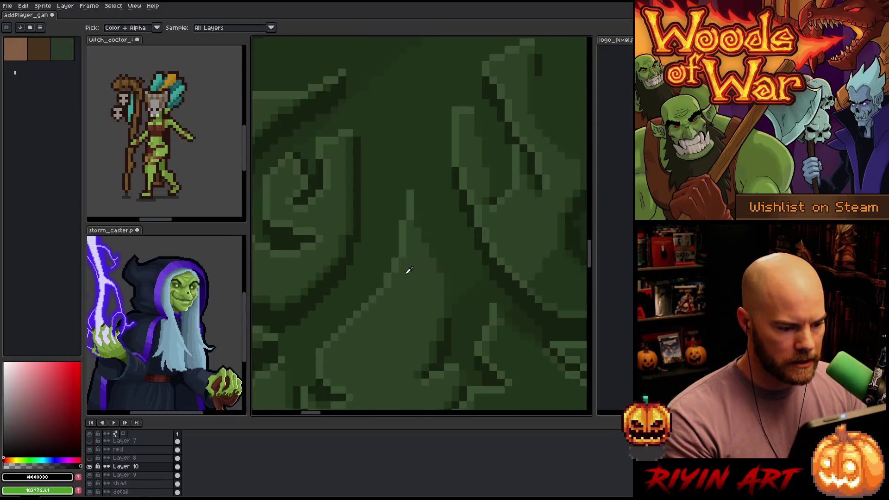
{"action": "left_click", "coordinate": [405, 239]}
{"action": "scroll", "coordinate": [405, 240], "scroll_direction": "down", "scroll_amount": 4}
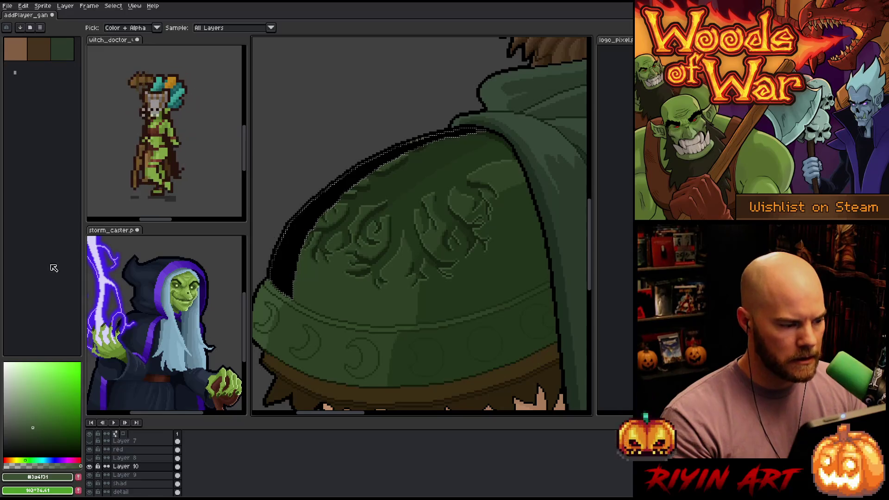
{"action": "left_click", "coordinate": [30, 425]}
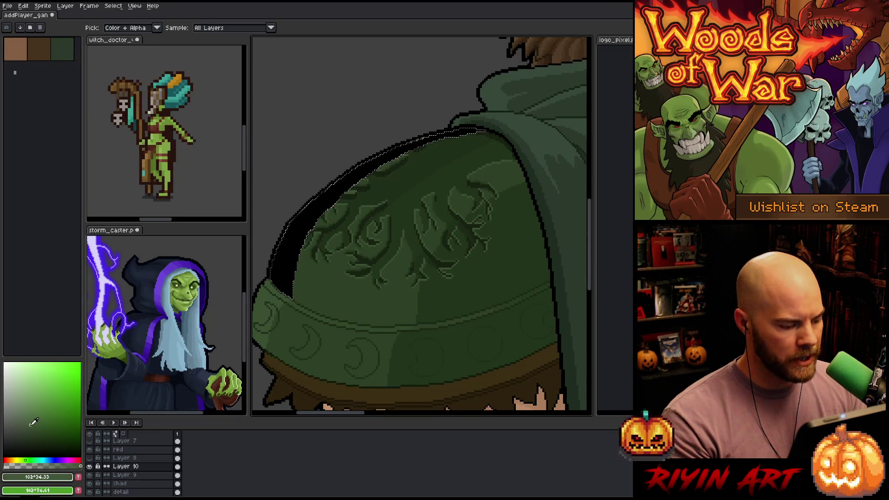
{"action": "key", "text": "shift+o"}
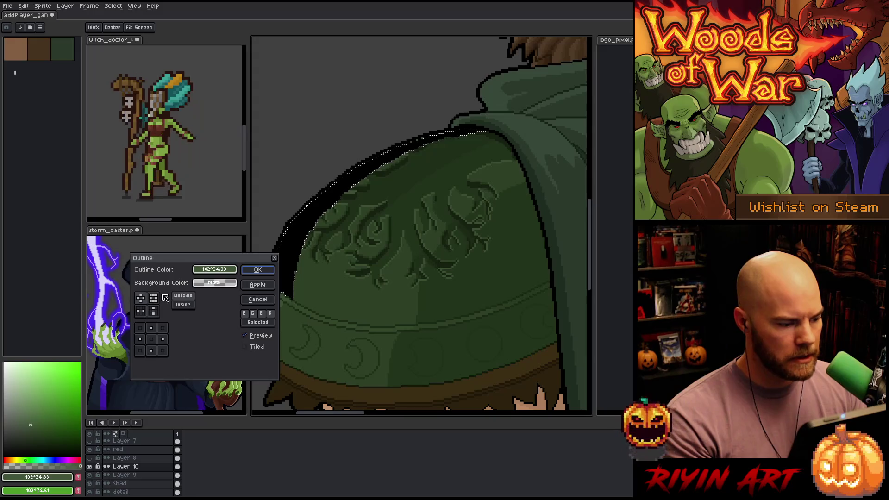
- Apply an Inside outline to the pauldron and deselect
{"action": "left_click", "coordinate": [183, 304]}
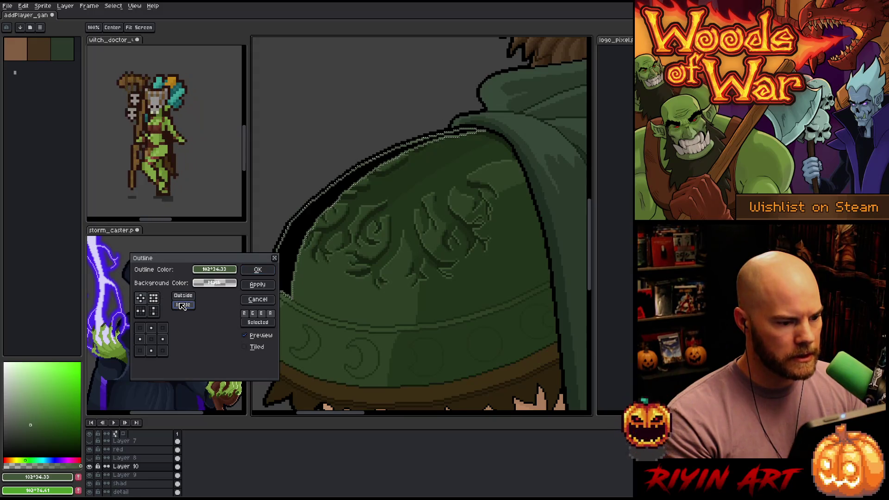
{"action": "left_click", "coordinate": [258, 269]}
{"action": "key", "text": "ctrl+d"}
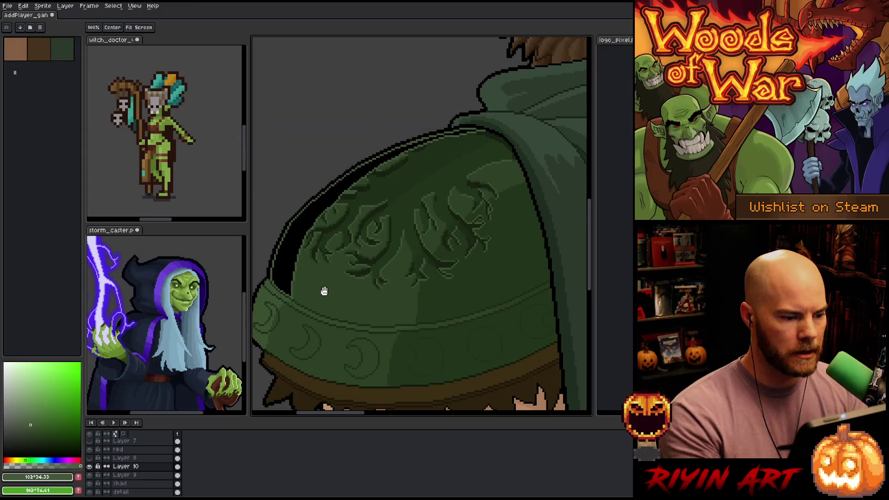
- Lasso the pauldron's upper-left edge and delete the black pixels inside
{"action": "left_click_drag", "start_coordinate": [426, 312], "coordinate": [492, 349]}
{"action": "key", "text": "b"}
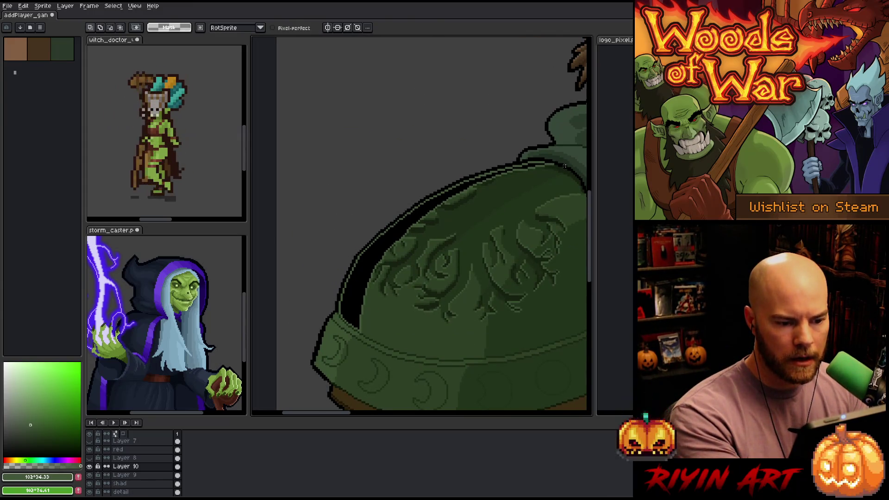
{"action": "mouse_move", "coordinate": [539, 165]}
{"action": "left_mouse_down"}
{"action": "mouse_move", "coordinate": [504, 171]}
{"action": "mouse_move", "coordinate": [454, 241]}
{"action": "left_mouse_up"}
{"action": "mouse_move", "coordinate": [508, 193]}
{"action": "left_mouse_down"}
{"action": "mouse_move", "coordinate": [459, 188]}
{"action": "mouse_move", "coordinate": [409, 219]}
{"action": "mouse_move", "coordinate": [363, 273]}
{"action": "mouse_move", "coordinate": [340, 319]}
{"action": "mouse_move", "coordinate": [452, 340]}
{"action": "left_mouse_up"}
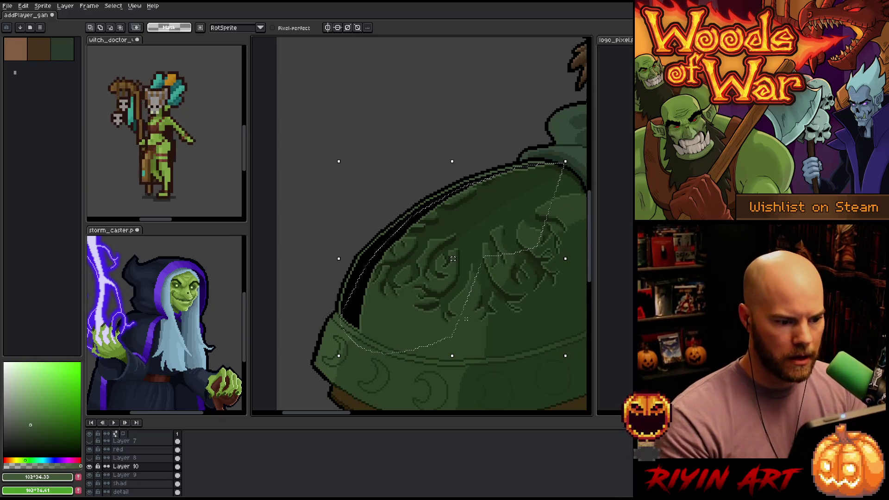
{"action": "key", "text": "Delete"}
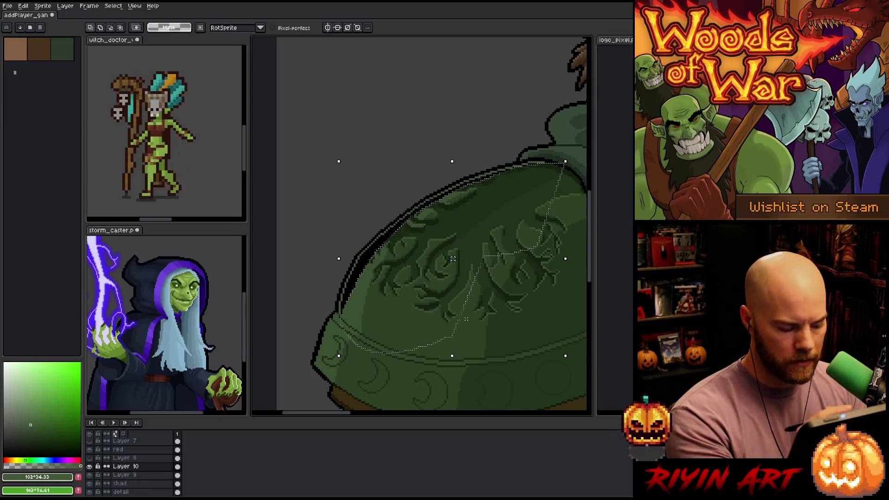
- Select the black outline by colour and replace its black with a darker green
{"action": "key", "text": "w"}
{"action": "left_click", "coordinate": [342, 312]}
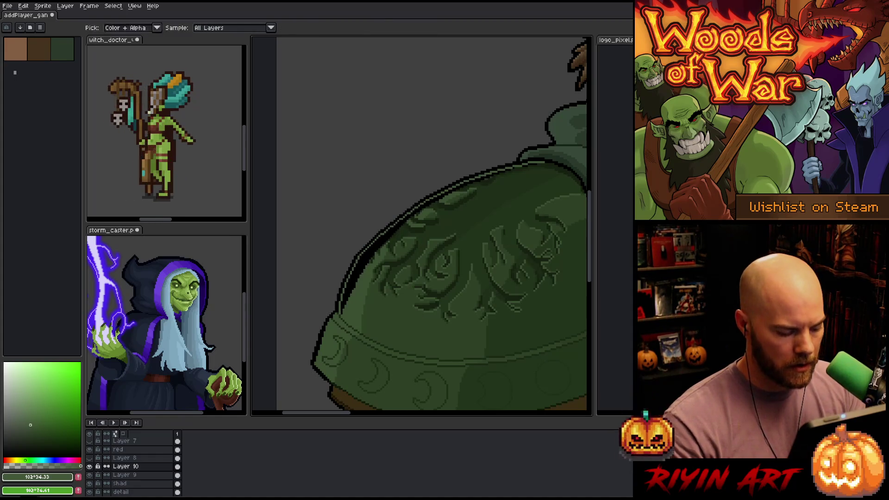
{"action": "key", "text": "shift+r"}
{"action": "mouse_move", "coordinate": [280, 375]}
{"action": "left_mouse_down"}
{"action": "mouse_move", "coordinate": [381, 252]}
{"action": "mouse_move", "coordinate": [365, 255]}
{"action": "left_mouse_up"}
{"action": "left_click", "coordinate": [277, 388]}
{"action": "left_click", "coordinate": [278, 449]}
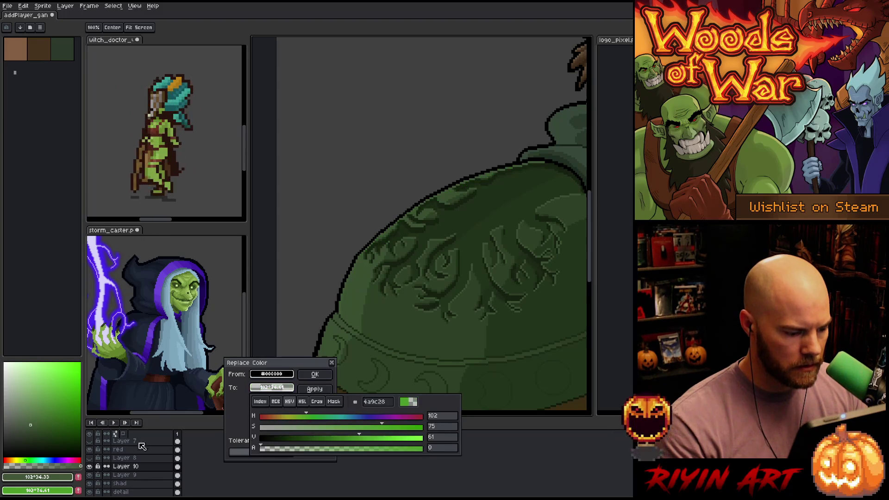
{"action": "left_click", "coordinate": [315, 374]}
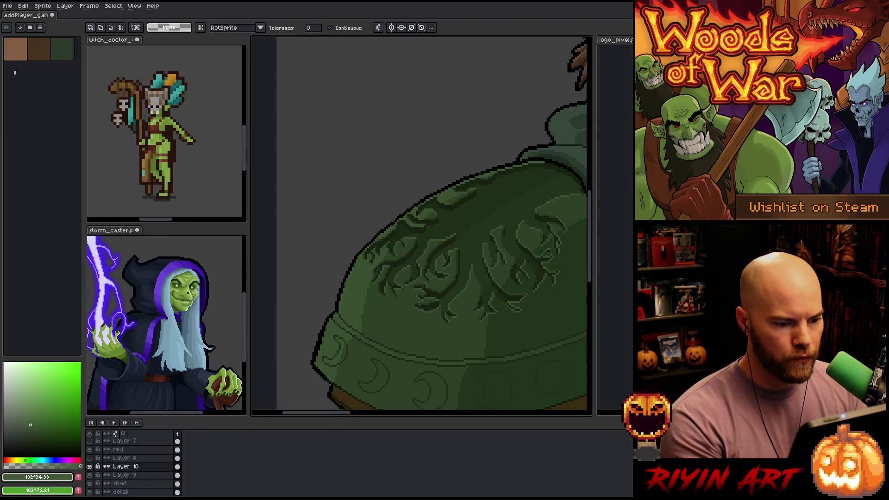
{"action": "scroll", "coordinate": [412, 304], "scroll_direction": "down", "scroll_amount": 3}
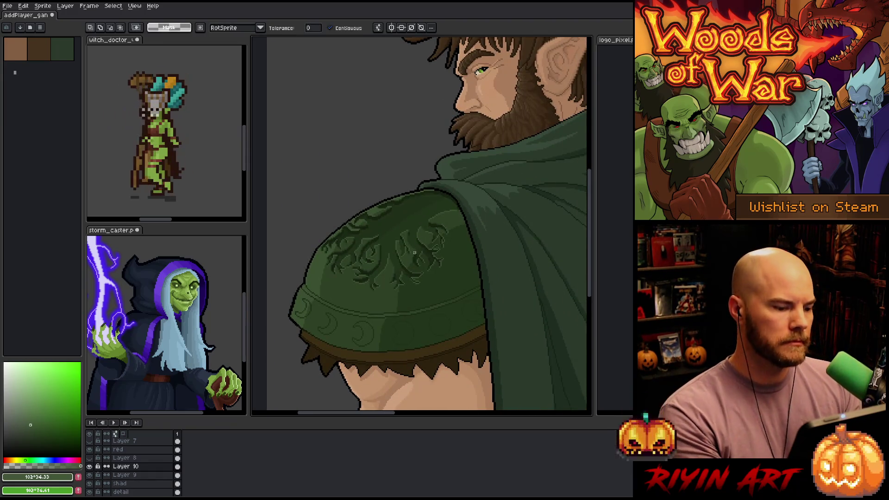
{"action": "right_click", "coordinate": [415, 251]}
{"action": "key", "text": "Escape"}
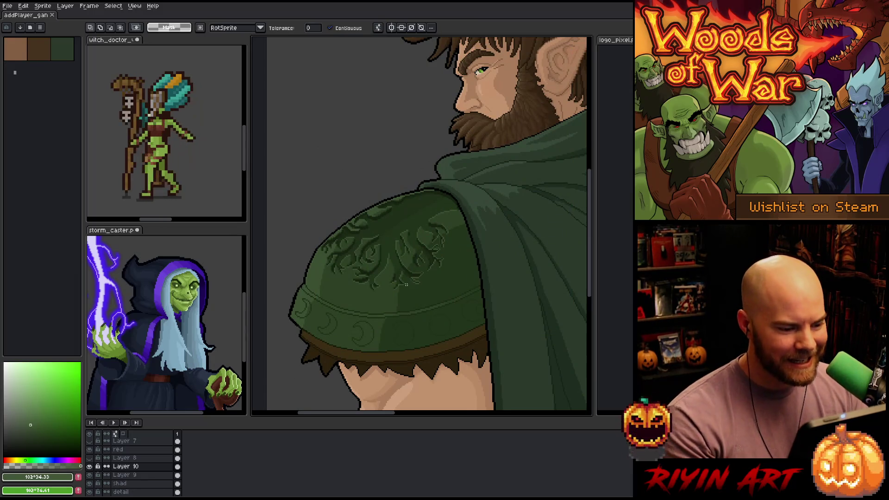
- Zoom into the shoulder embroidery and make Layer 9 the working layer
{"action": "scroll", "coordinate": [407, 284], "scroll_direction": "up", "scroll_amount": 2}
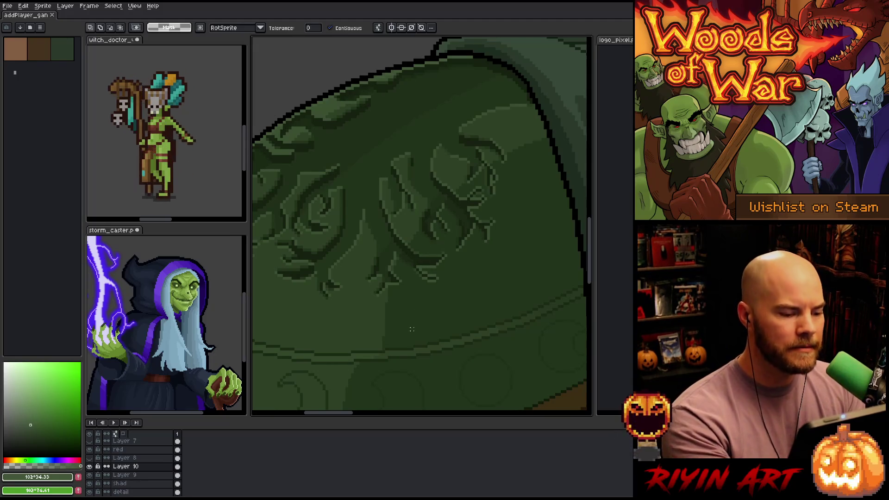
{"action": "scroll", "coordinate": [435, 327], "scroll_direction": "down", "scroll_amount": 2}
{"action": "scroll", "coordinate": [468, 315], "scroll_direction": "down", "scroll_amount": 2}
{"action": "scroll", "coordinate": [476, 301], "scroll_direction": "up", "scroll_amount": 3}
{"action": "left_click_drag", "start_coordinate": [423, 246], "coordinate": [384, 228]}
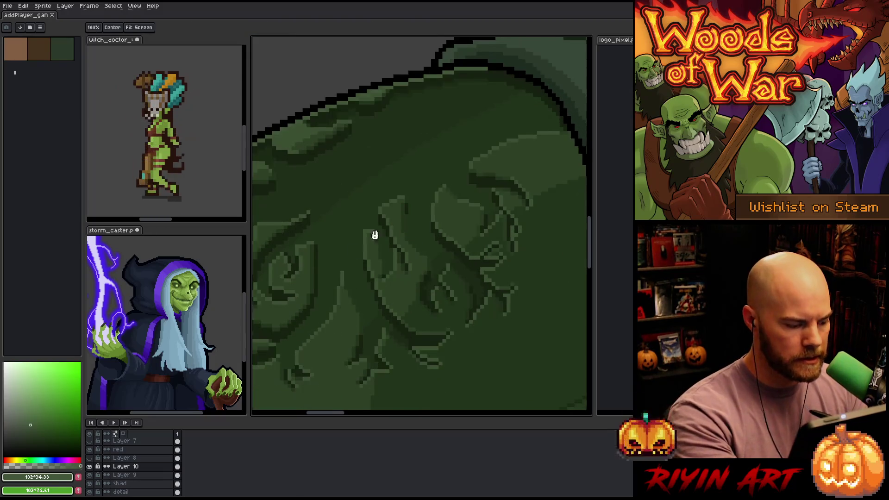
{"action": "left_click", "coordinate": [139, 475]}
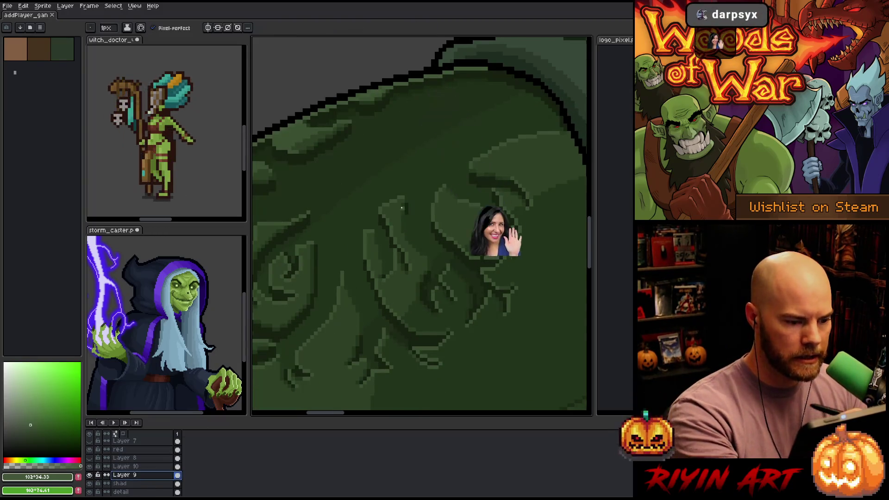
- Pick a very dark green, then a slightly lighter dark green from the embroidery
{"action": "left_click", "coordinate": [408, 230], "text": "alt"}
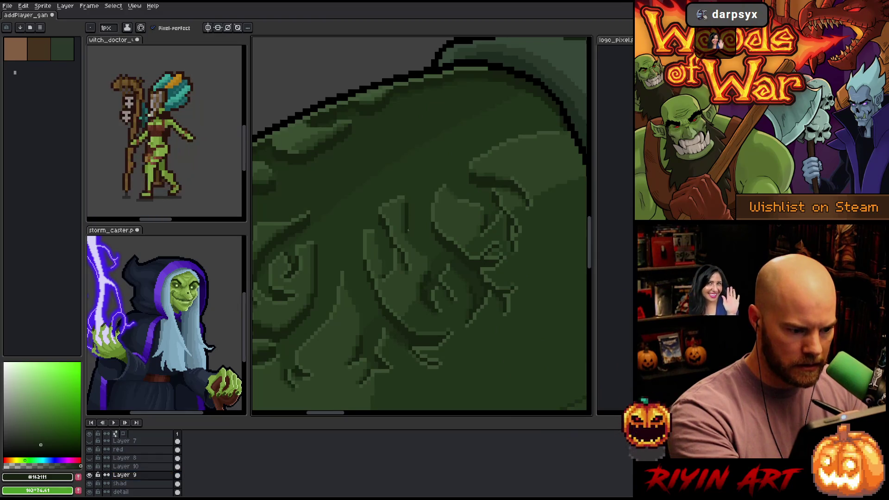
{"action": "key", "text": "alt"}
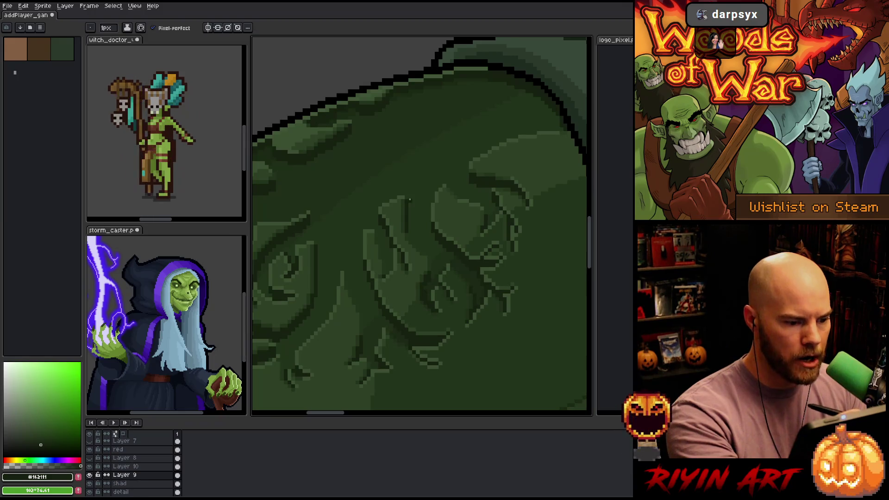
{"action": "left_click", "coordinate": [407, 204], "text": "alt"}
{"action": "scroll", "coordinate": [453, 320], "scroll_direction": "down", "scroll_amount": 2}
{"action": "scroll", "coordinate": [476, 276], "scroll_direction": "down", "scroll_amount": 2}
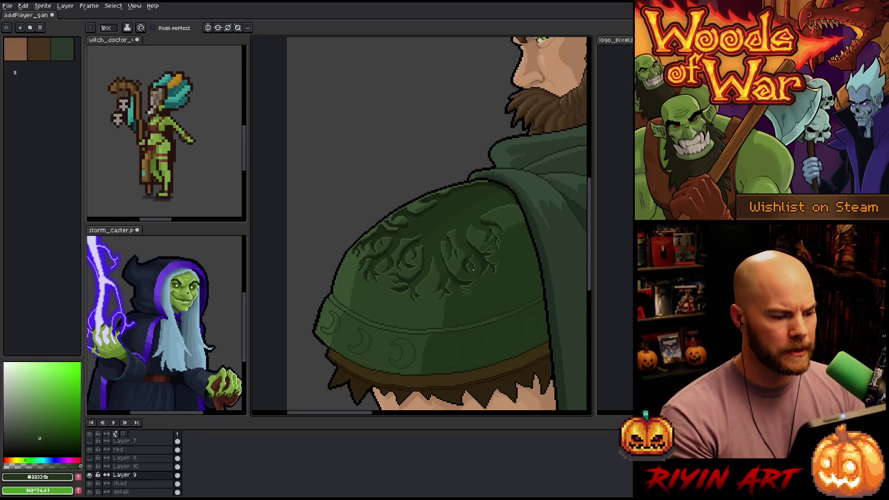
{"action": "scroll", "coordinate": [473, 270], "scroll_direction": "down", "scroll_amount": 2}
{"action": "scroll", "coordinate": [472, 271], "scroll_direction": "up", "scroll_amount": 1}
{"action": "scroll", "coordinate": [451, 278], "scroll_direction": "up", "scroll_amount": 3}
{"action": "scroll", "coordinate": [345, 273], "scroll_direction": "down", "scroll_amount": 5}
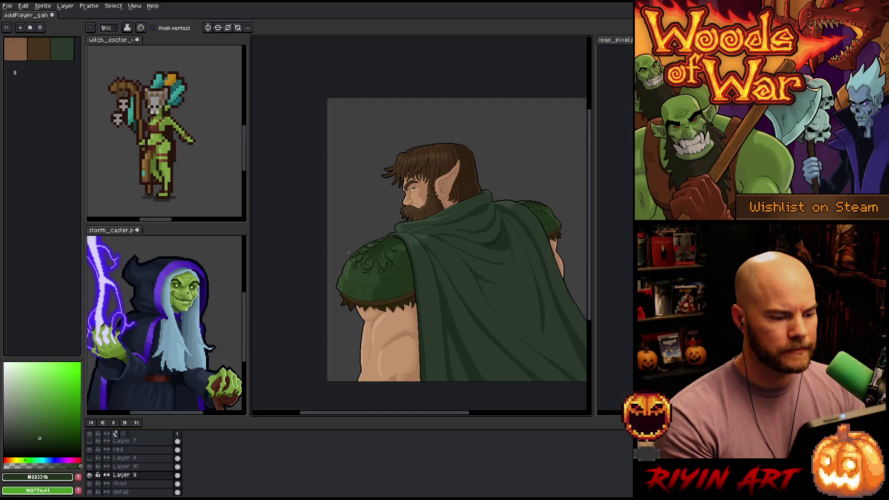
{"action": "scroll", "coordinate": [347, 250], "scroll_direction": "up", "scroll_amount": 3}
{"action": "scroll", "coordinate": [370, 250], "scroll_direction": "down", "scroll_amount": 5}
{"action": "scroll", "coordinate": [399, 250], "scroll_direction": "up", "scroll_amount": 3}
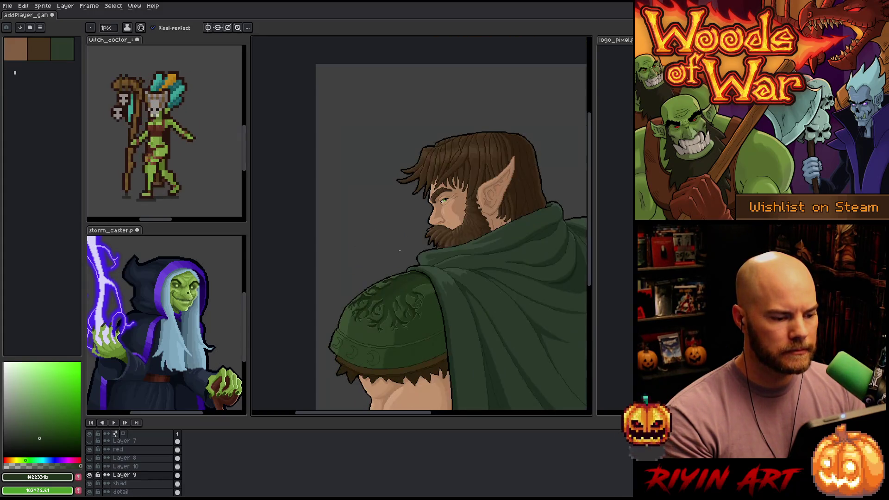
{"action": "scroll", "coordinate": [434, 272], "scroll_direction": "up", "scroll_amount": 4}
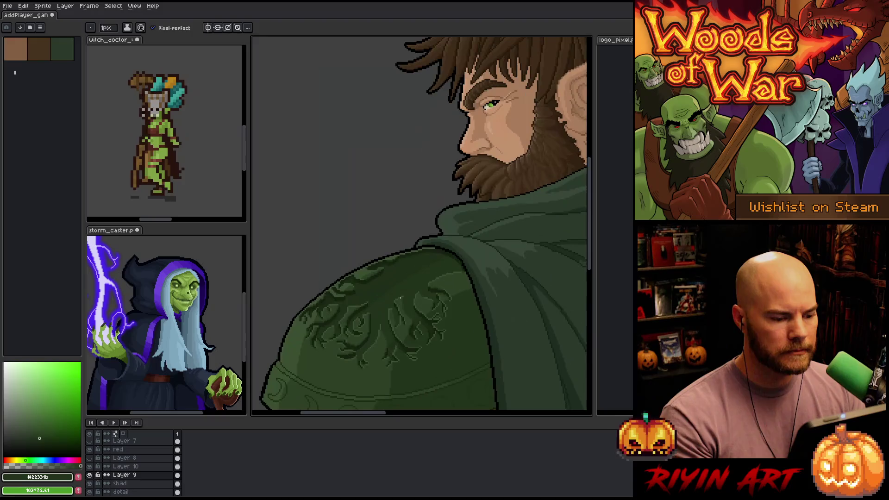
- Eyedrop several dark greens from the shoulder embroidery, settling on a slightly lighter shadow green
{"action": "left_click_drag", "start_coordinate": [434, 273], "coordinate": [449, 268]}
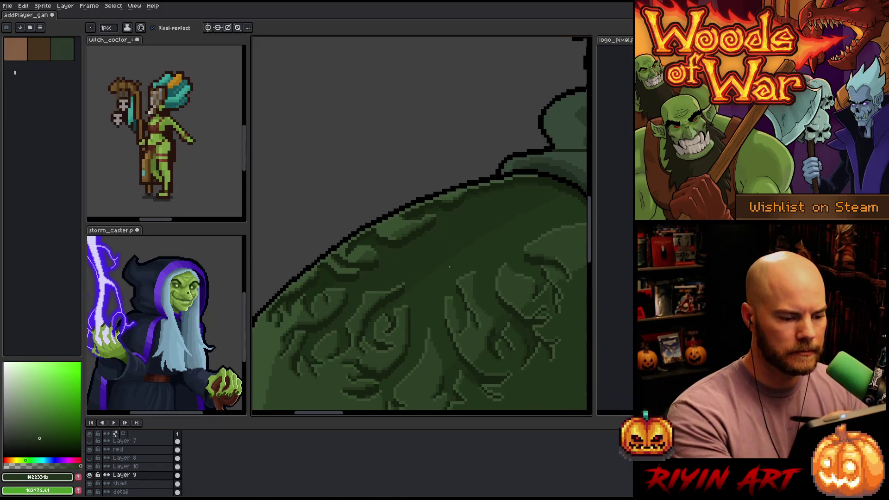
{"action": "key", "text": "i"}
{"action": "left_click", "coordinate": [449, 268]}
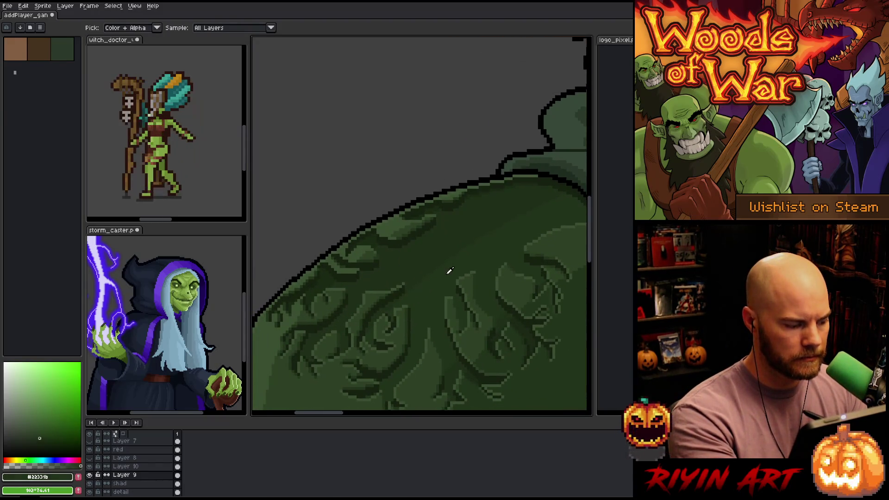
{"action": "left_click", "coordinate": [445, 260]}
{"action": "left_click", "coordinate": [447, 260]}
{"action": "left_click", "coordinate": [441, 269]}
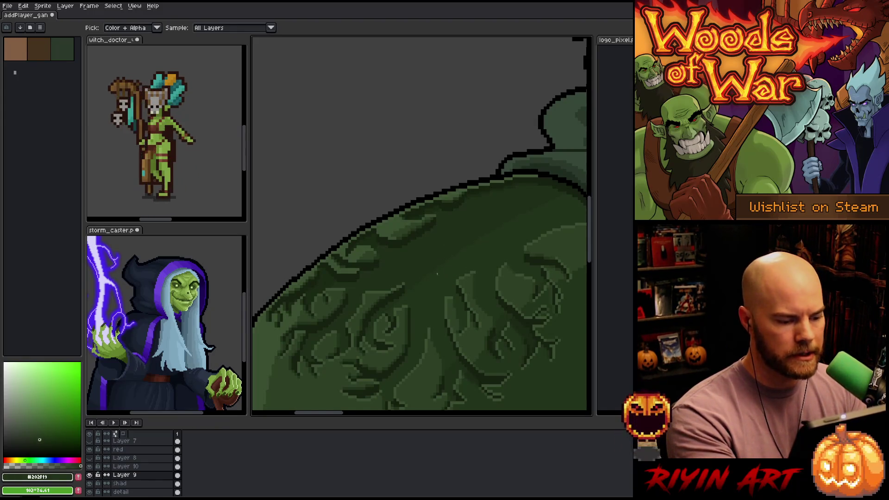
{"action": "key", "text": "b"}
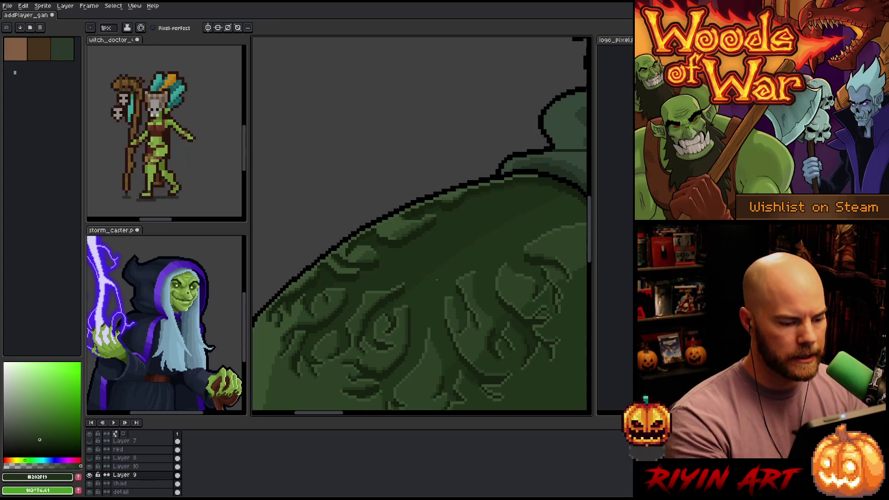
{"action": "left_click", "coordinate": [364, 333], "text": "alt"}
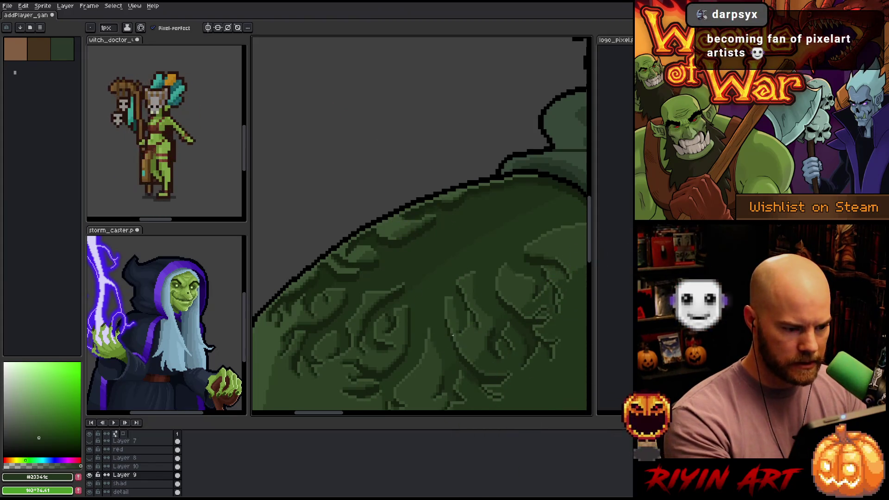
- Lasso-select the pauldron's upper rim along its curved top edge
{"action": "key", "text": "q"}
{"action": "mouse_move", "coordinate": [546, 160]}
{"action": "left_mouse_down"}
{"action": "mouse_move", "coordinate": [533, 189]}
{"action": "mouse_move", "coordinate": [360, 277]}
{"action": "mouse_move", "coordinate": [322, 315]}
{"action": "mouse_move", "coordinate": [277, 331]}
{"action": "left_mouse_up"}
{"action": "left_click_drag", "start_coordinate": [288, 268], "coordinate": [550, 148]}
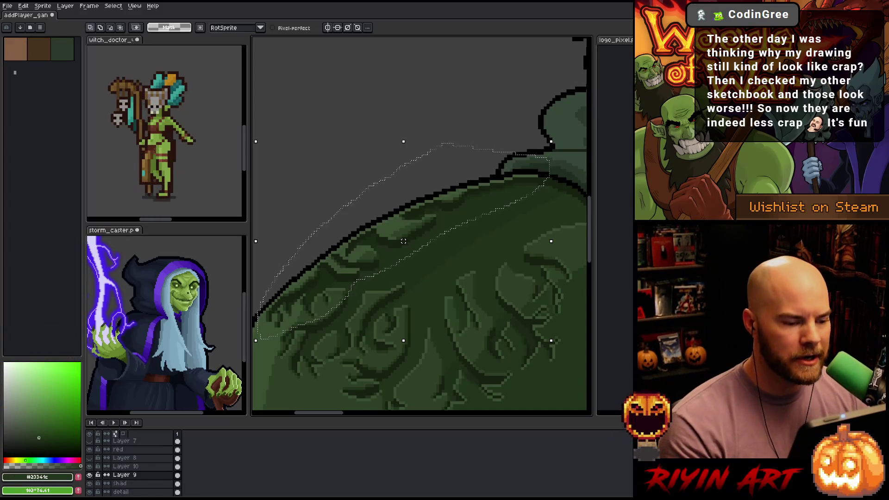
{"action": "scroll", "coordinate": [347, 288], "scroll_direction": "down", "scroll_amount": 3}
{"action": "scroll", "coordinate": [422, 270], "scroll_direction": "up", "scroll_amount": 1}
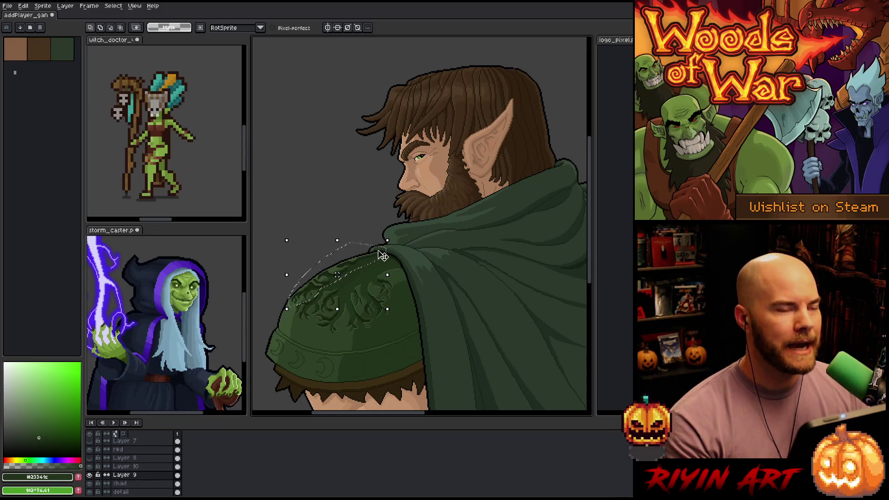
{"action": "scroll", "coordinate": [394, 273], "scroll_direction": "up", "scroll_amount": 1}
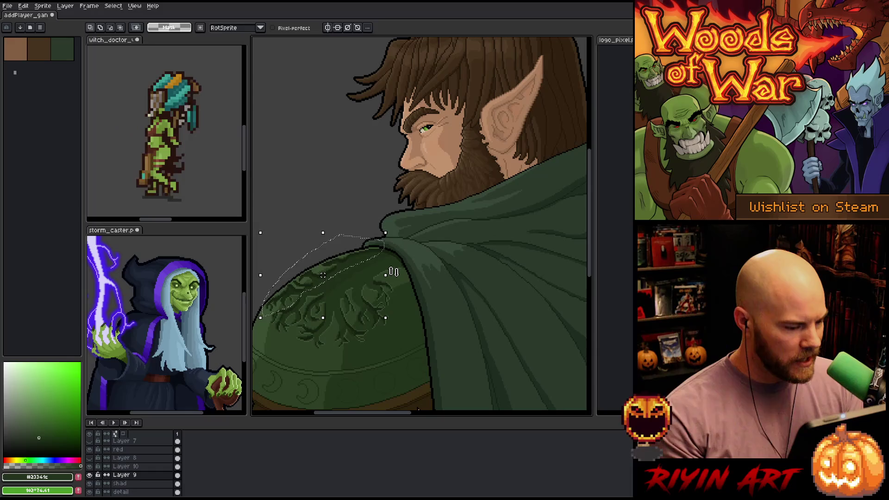
{"action": "left_click_drag", "start_coordinate": [364, 276], "coordinate": [402, 277]}
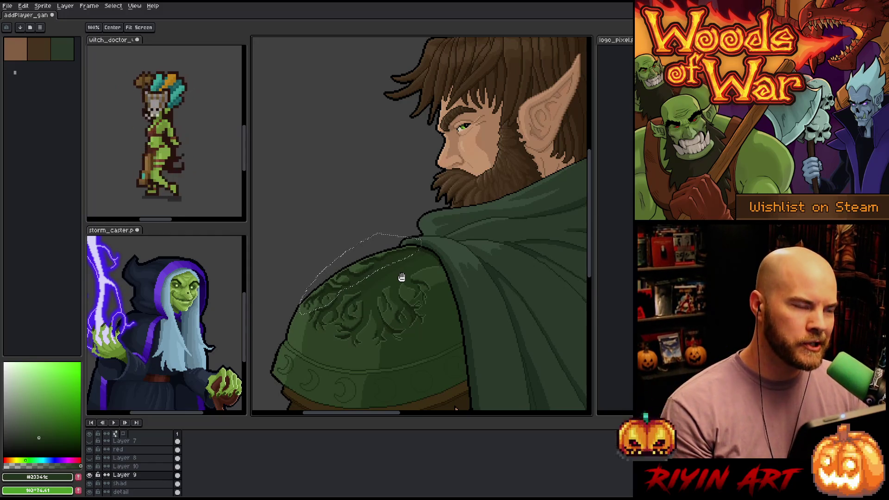
{"action": "key", "text": "space"}
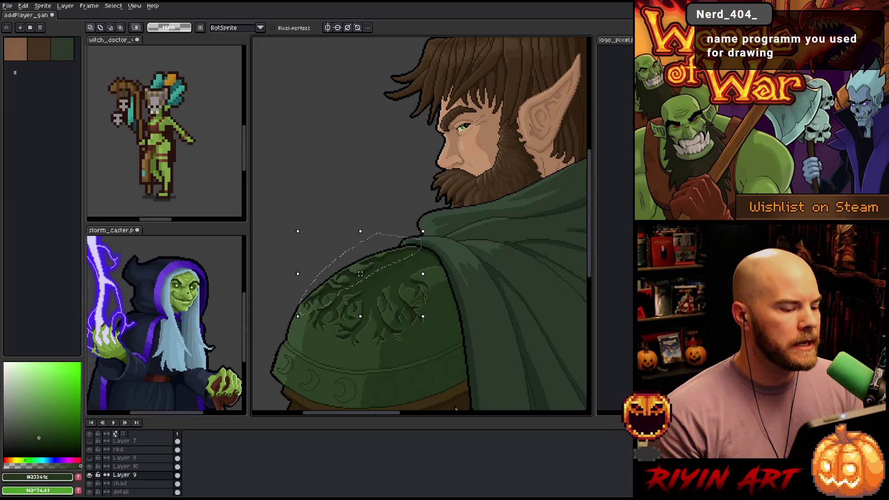
{"action": "scroll", "coordinate": [371, 259], "scroll_direction": "up", "scroll_amount": 2}
{"action": "scroll", "coordinate": [347, 292], "scroll_direction": "down", "scroll_amount": 2}
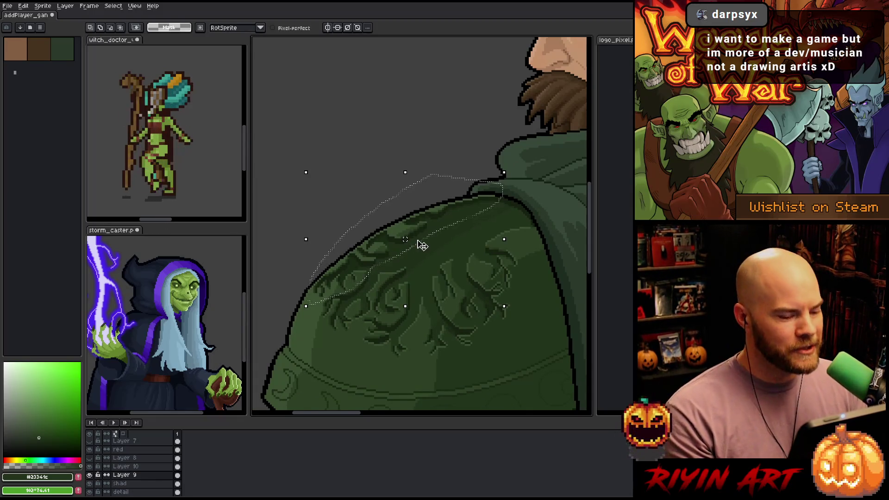
{"action": "scroll", "coordinate": [419, 248], "scroll_direction": "up", "scroll_amount": 1}
{"action": "key", "text": "space"}
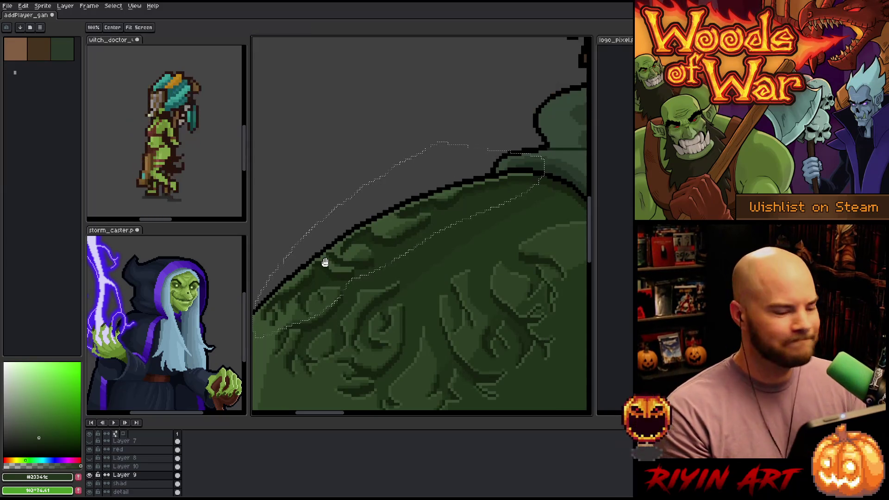
- Pan along the pauldron's top edge and open Select Color Range sampling dark green #23341c
{"action": "left_click_drag", "start_coordinate": [348, 260], "coordinate": [377, 257]}
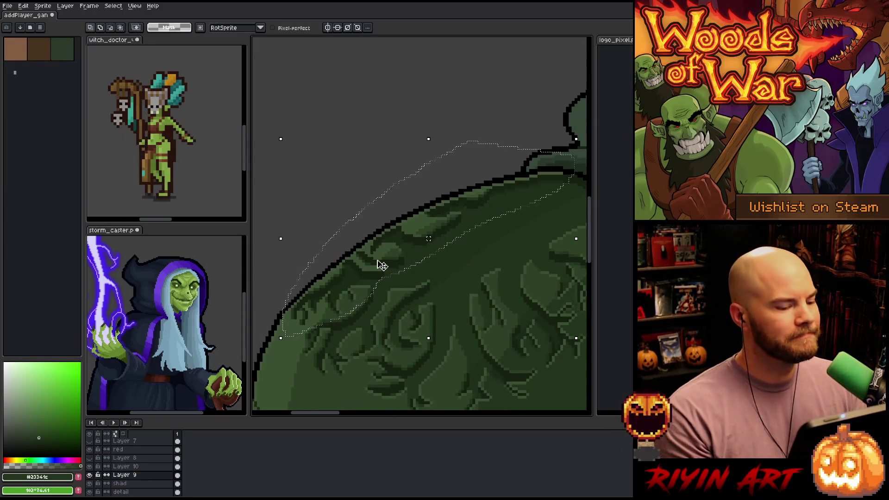
{"action": "scroll", "coordinate": [379, 260], "scroll_direction": "up", "scroll_amount": 1}
{"action": "scroll", "coordinate": [342, 273], "scroll_direction": "down", "scroll_amount": 1}
{"action": "scroll", "coordinate": [341, 274], "scroll_direction": "up", "scroll_amount": 2}
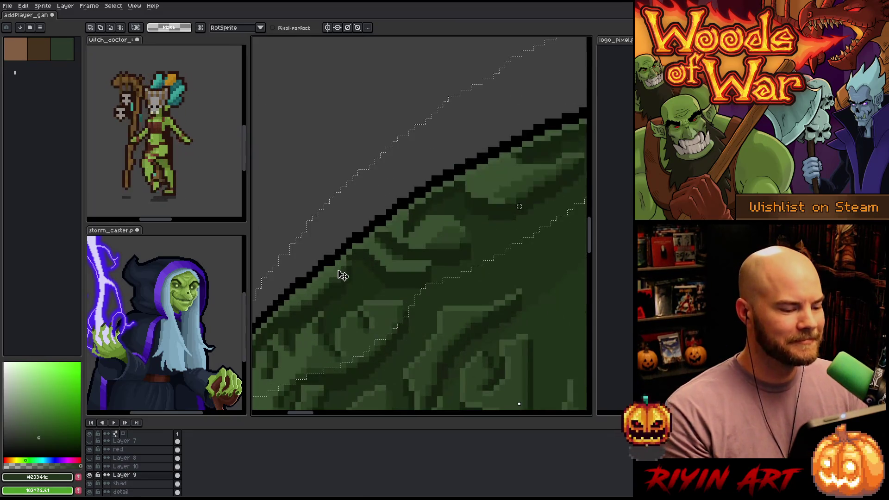
{"action": "key", "text": "b"}
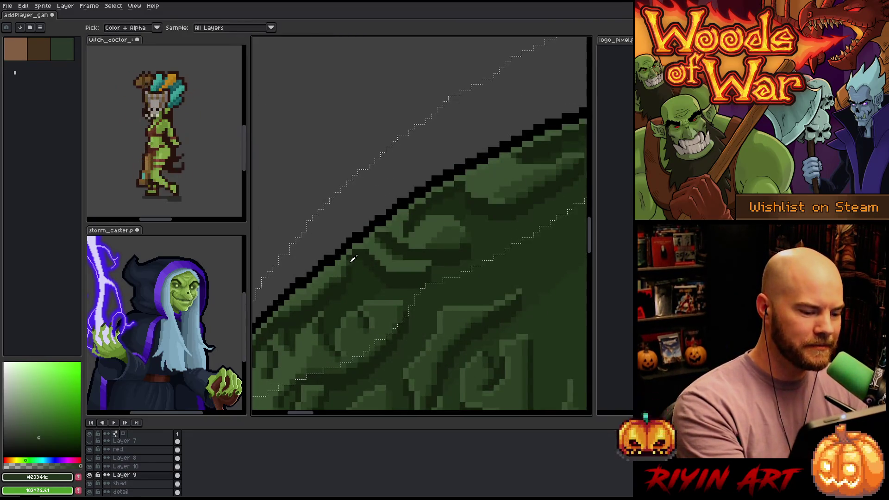
{"action": "left_click_drag", "start_coordinate": [436, 324], "coordinate": [427, 303]}
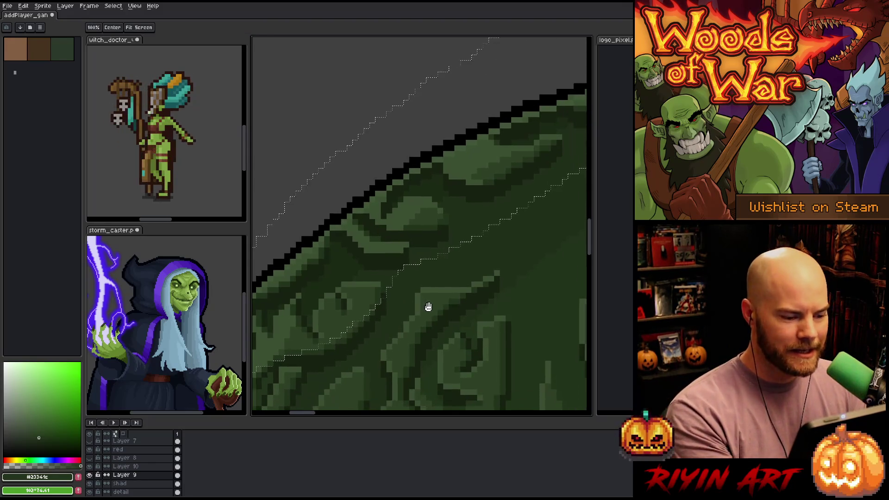
{"action": "scroll", "coordinate": [426, 307], "scroll_direction": "down", "scroll_amount": 1}
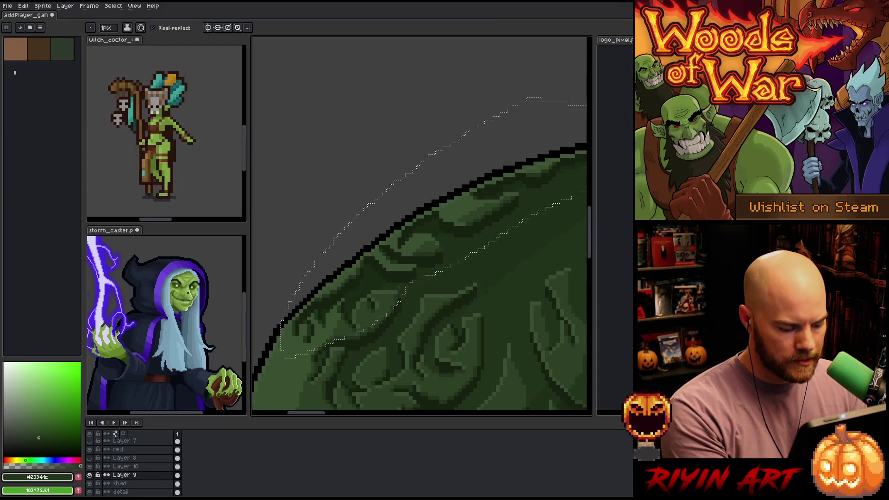
{"action": "key", "text": "shift+c"}
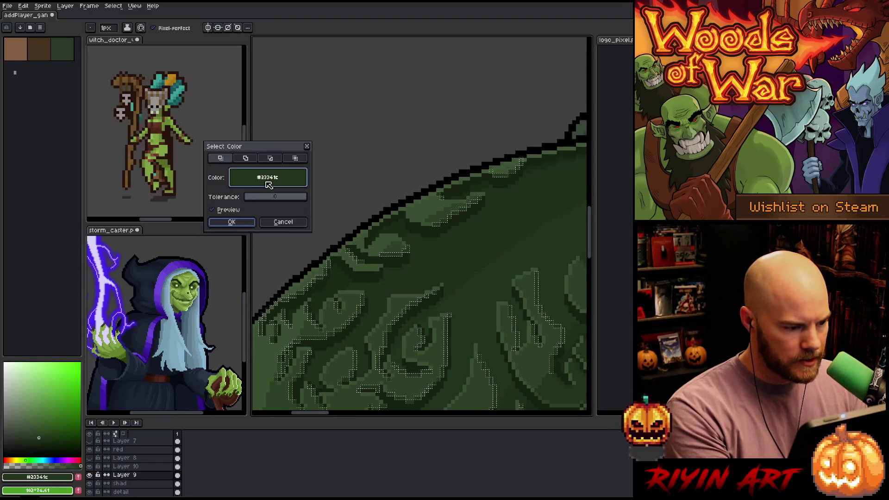
- Change the colour-range selection to the lighter green #3a4f31 and confirm it
{"action": "left_click", "coordinate": [355, 267]}
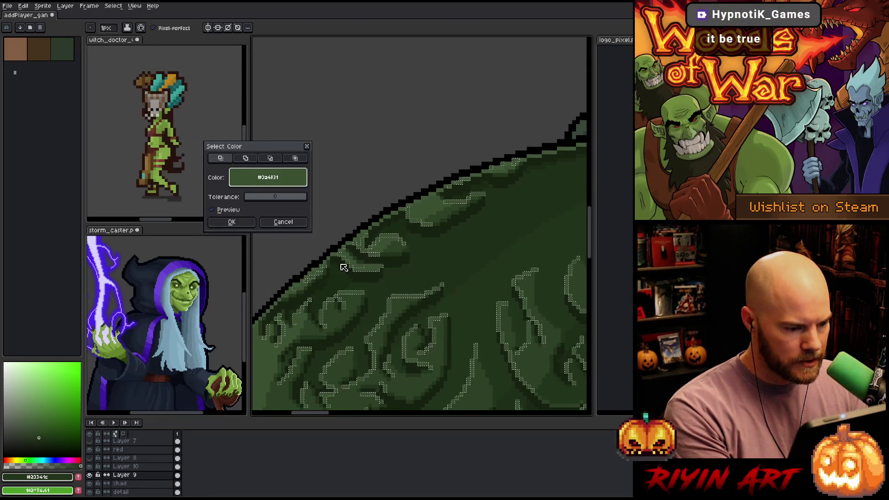
{"action": "left_click", "coordinate": [232, 222]}
{"action": "scroll", "coordinate": [329, 225], "scroll_direction": "down", "scroll_amount": 1}
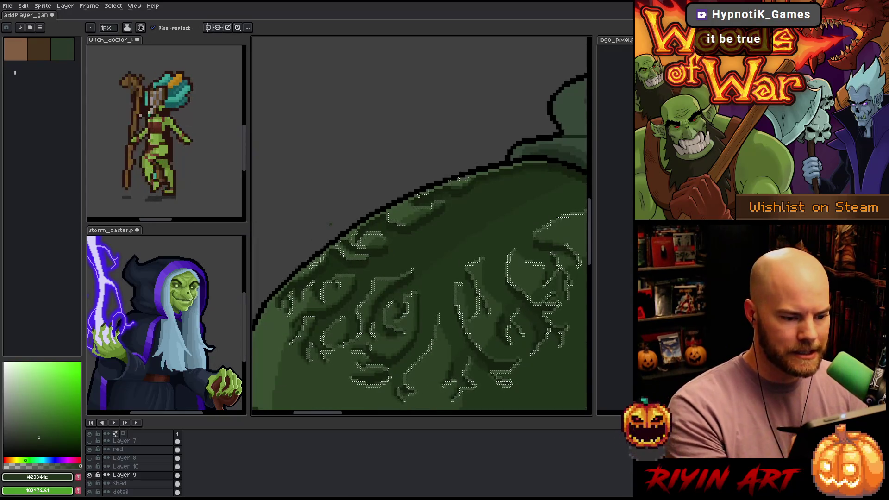
- Lasso the embroidery area along the pauldron's upper edge
{"action": "key", "text": "v"}
{"action": "left_click_drag", "start_coordinate": [440, 173], "coordinate": [439, 198]}
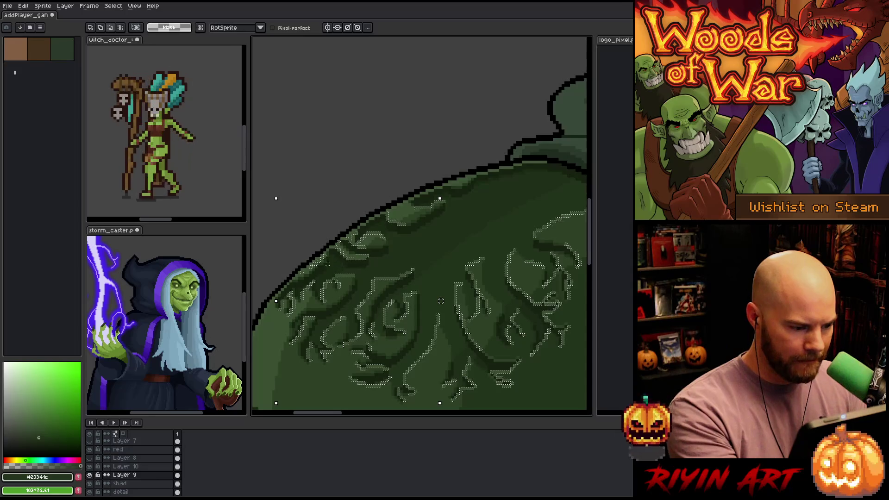
{"action": "mouse_move", "coordinate": [330, 264]}
{"action": "left_mouse_down"}
{"action": "mouse_move", "coordinate": [327, 254]}
{"action": "mouse_move", "coordinate": [296, 274]}
{"action": "left_mouse_up"}
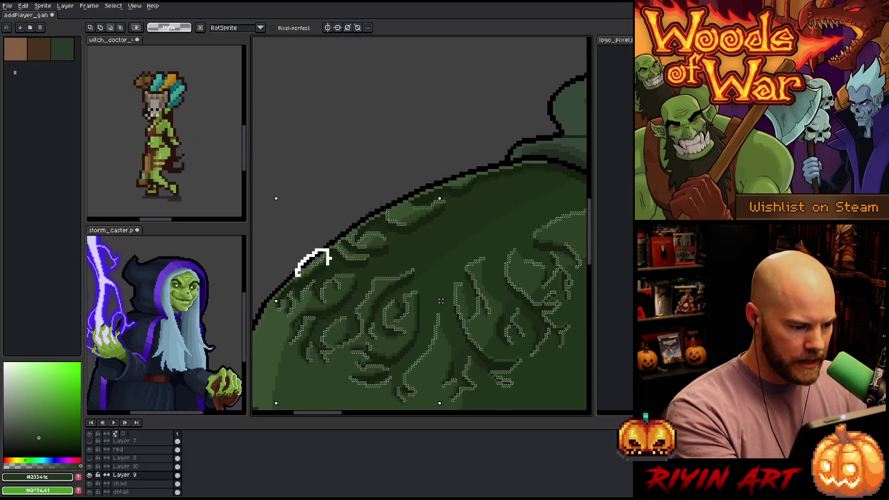
{"action": "mouse_move", "coordinate": [428, 248]}
{"action": "left_mouse_down"}
{"action": "mouse_move", "coordinate": [378, 268]}
{"action": "mouse_move", "coordinate": [324, 330]}
{"action": "mouse_move", "coordinate": [279, 363]}
{"action": "mouse_move", "coordinate": [477, 237]}
{"action": "left_mouse_up"}
{"action": "scroll", "coordinate": [441, 301], "scroll_direction": "down", "scroll_amount": 2}
{"action": "mouse_move", "coordinate": [551, 162]}
{"action": "left_mouse_down"}
{"action": "mouse_move", "coordinate": [533, 121]}
{"action": "mouse_move", "coordinate": [316, 262]}
{"action": "mouse_move", "coordinate": [370, 364]}
{"action": "left_mouse_up"}
{"action": "scroll", "coordinate": [377, 313], "scroll_direction": "down", "scroll_amount": 2}
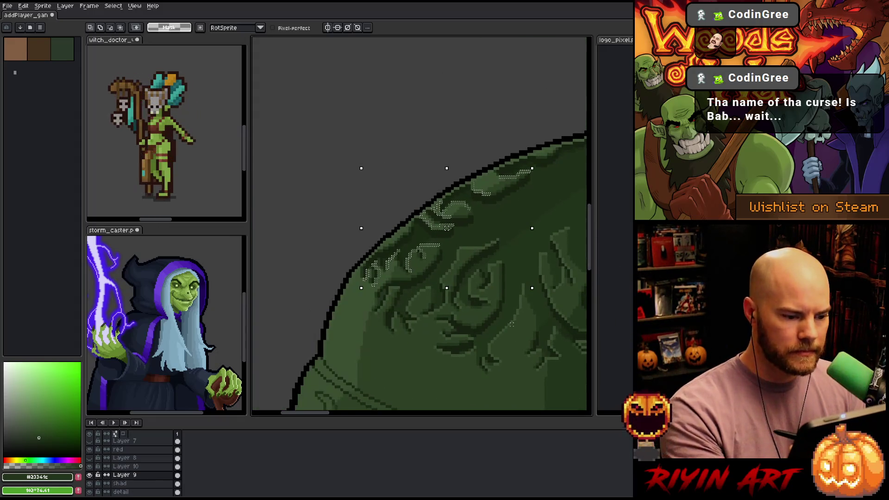
- Raise the selected area's Hue/Saturation lightness to 3 and apply it
{"action": "key", "text": "ctrl+u"}
{"action": "left_click", "coordinate": [621, 98]}
{"action": "type", "text": "2"}
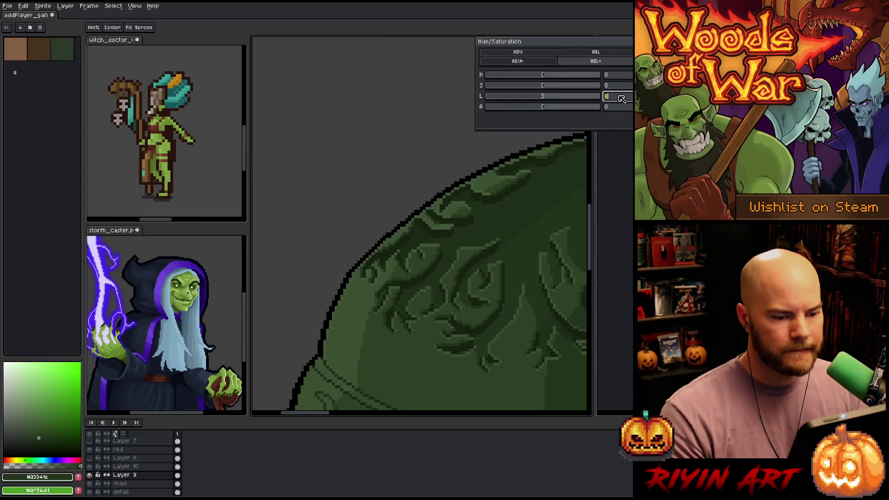
{"action": "key", "text": "Up"}
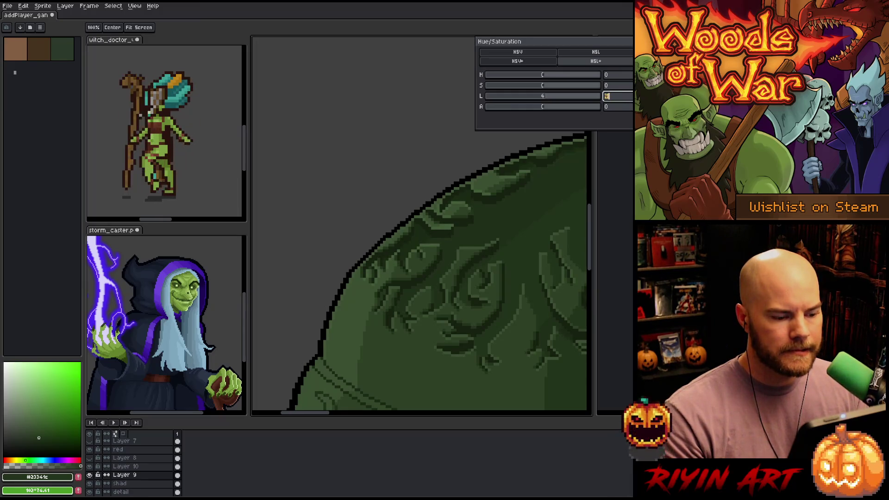
{"action": "key", "text": "Down"}
{"action": "key", "text": "Return"}
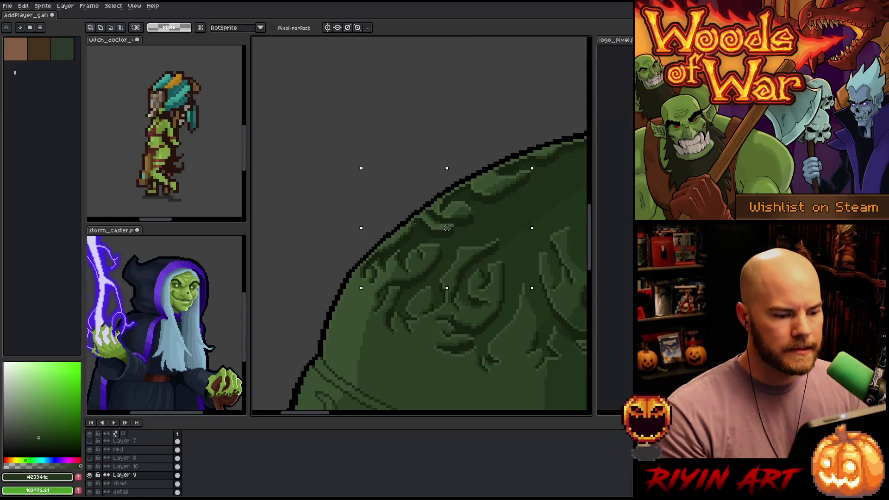
- Zoom out to view the whole elf and save the sprite with Ctrl+S
{"action": "scroll", "coordinate": [431, 226], "scroll_direction": "down", "scroll_amount": 1}
{"action": "scroll", "coordinate": [431, 225], "scroll_direction": "up", "scroll_amount": 3}
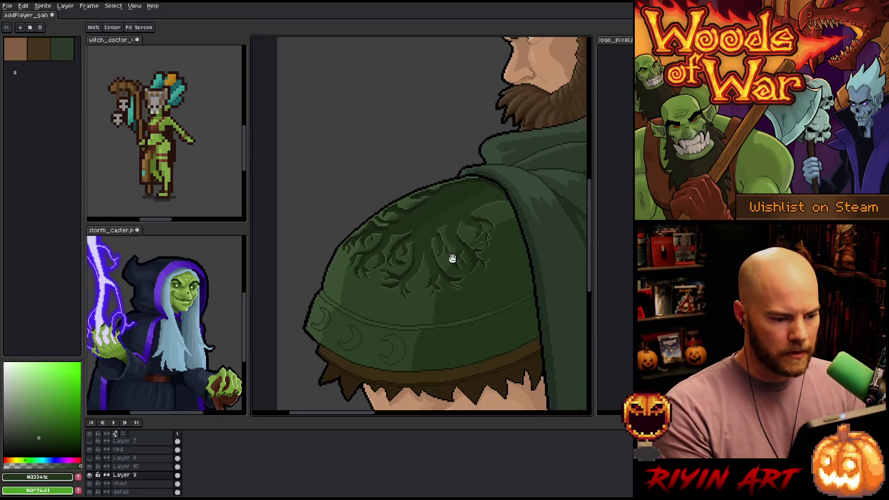
{"action": "scroll", "coordinate": [431, 252], "scroll_direction": "down", "scroll_amount": 1}
{"action": "scroll", "coordinate": [453, 217], "scroll_direction": "down", "scroll_amount": 1}
{"action": "scroll", "coordinate": [463, 208], "scroll_direction": "up", "scroll_amount": 1}
{"action": "scroll", "coordinate": [486, 193], "scroll_direction": "down", "scroll_amount": 2}
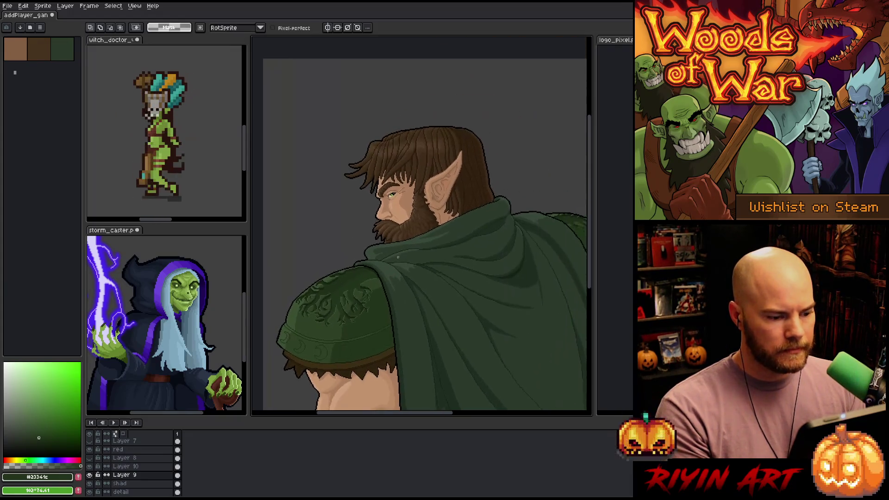
{"action": "scroll", "coordinate": [398, 257], "scroll_direction": "up", "scroll_amount": 1}
{"action": "key", "text": "ctrl+s"}
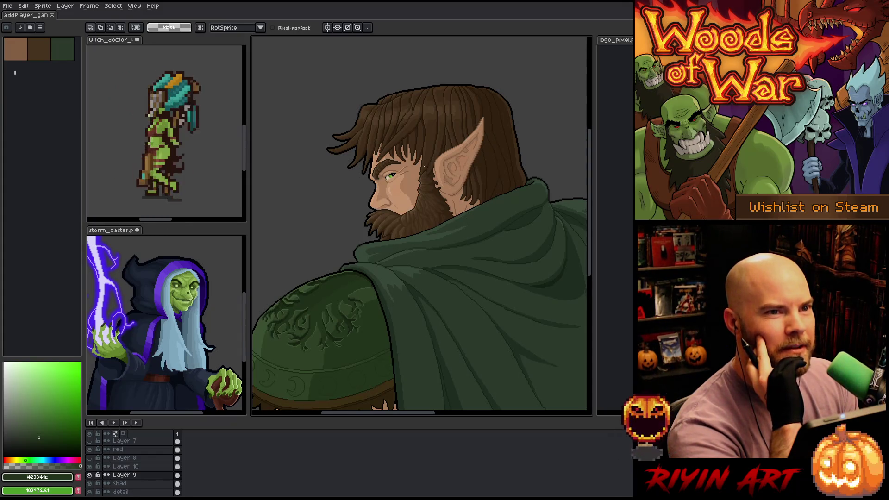
{"action": "scroll", "coordinate": [421, 123], "scroll_direction": "down", "scroll_amount": 1}
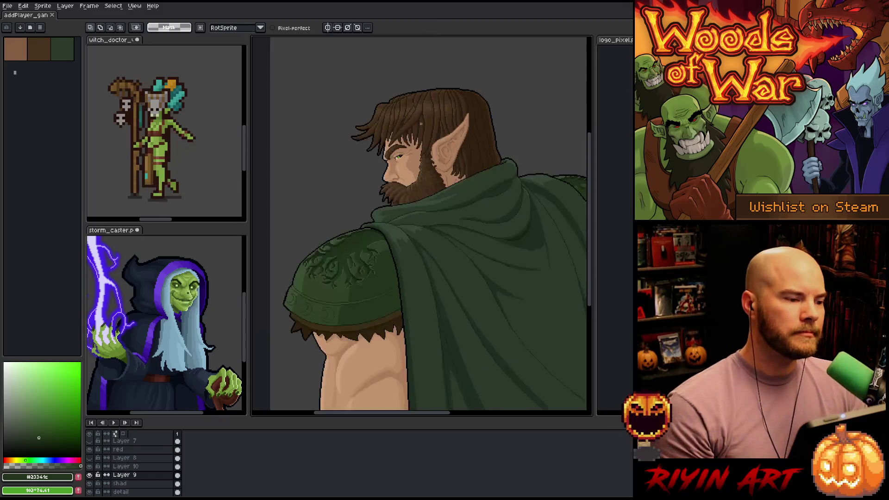
{"action": "scroll", "coordinate": [421, 123], "scroll_direction": "down", "scroll_amount": 1}
{"action": "scroll", "coordinate": [415, 162], "scroll_direction": "up", "scroll_amount": 1}
{"action": "scroll", "coordinate": [416, 163], "scroll_direction": "down", "scroll_amount": 1}
{"action": "scroll", "coordinate": [421, 171], "scroll_direction": "up", "scroll_amount": 1}
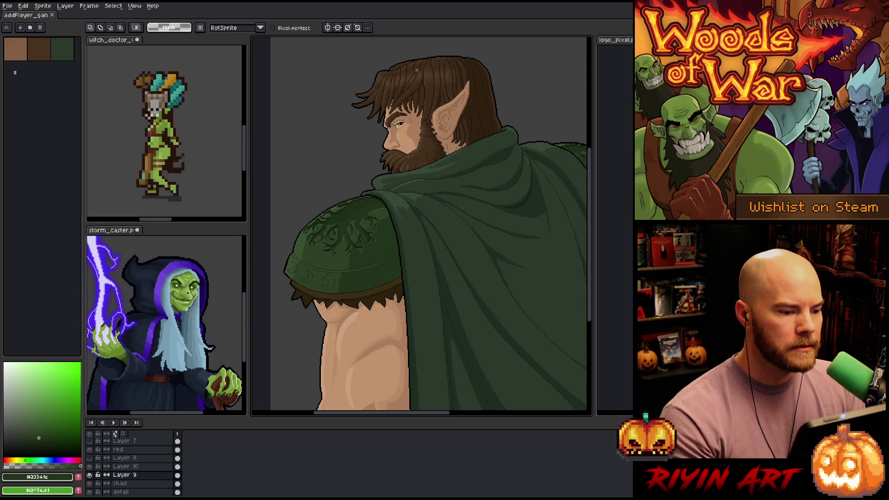
{"action": "mouse_move", "coordinate": [433, 174]}
{"action": "left_mouse_down"}
{"action": "mouse_move", "coordinate": [433, 218]}
{"action": "mouse_move", "coordinate": [428, 208]}
{"action": "left_mouse_up"}
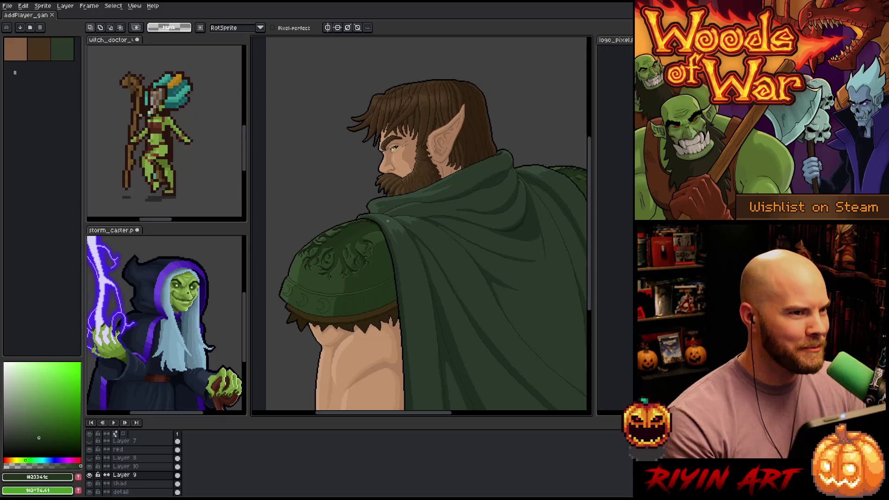
{"action": "scroll", "coordinate": [387, 221], "scroll_direction": "up", "scroll_amount": 1}
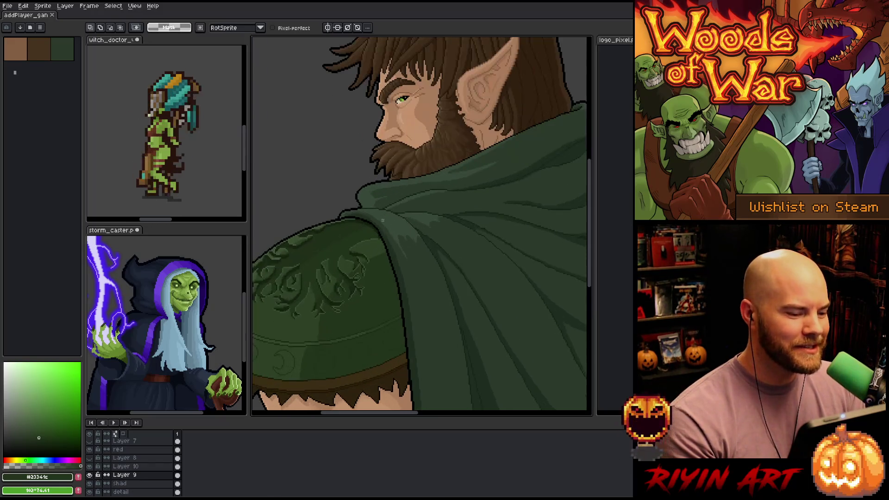
{"action": "left_click_drag", "start_coordinate": [361, 245], "coordinate": [417, 232]}
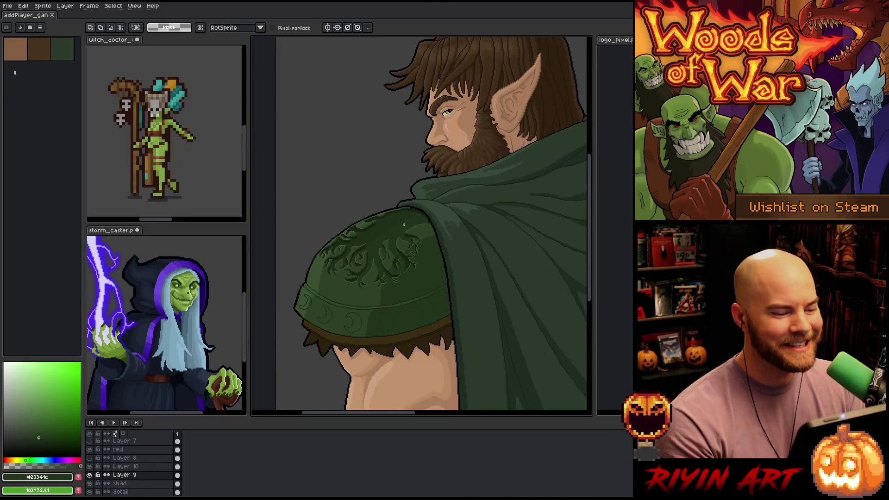
{"action": "scroll", "coordinate": [407, 219], "scroll_direction": "up", "scroll_amount": 1}
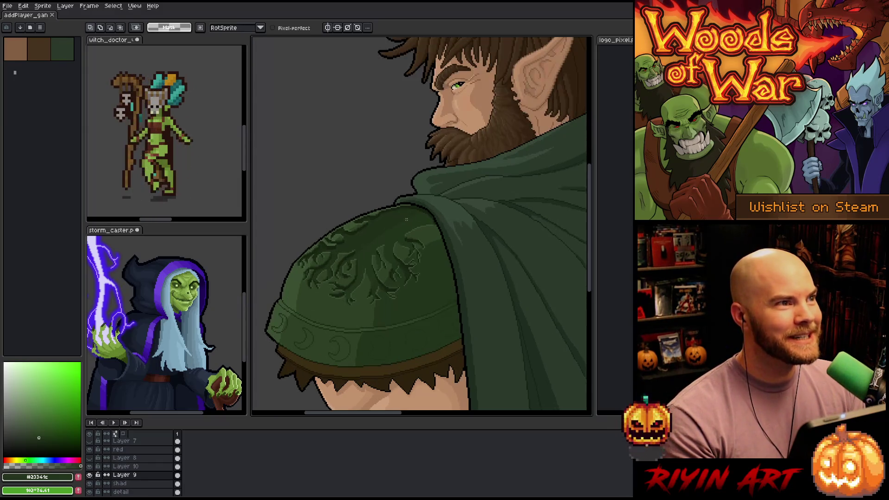
{"action": "scroll", "coordinate": [404, 218], "scroll_direction": "down", "scroll_amount": 2}
{"action": "scroll", "coordinate": [420, 247], "scroll_direction": "up", "scroll_amount": 2}
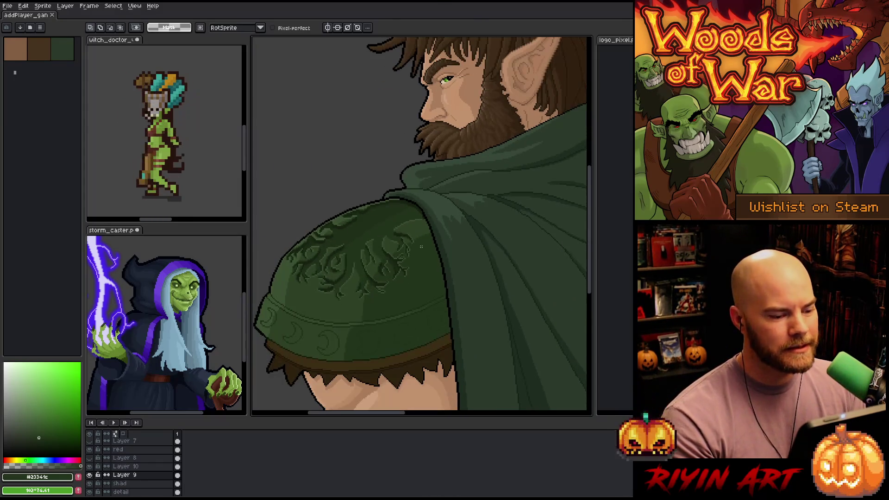
{"action": "scroll", "coordinate": [382, 249], "scroll_direction": "up", "scroll_amount": 1}
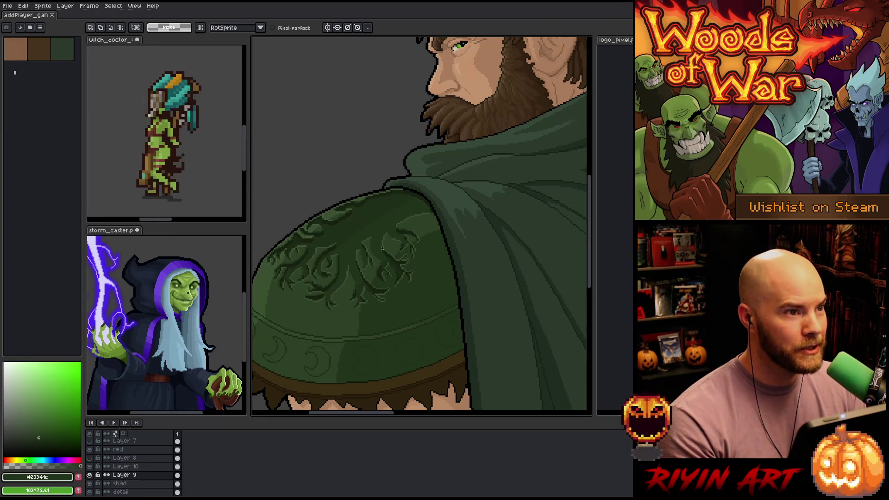
{"action": "mouse_move", "coordinate": [379, 253]}
{"action": "left_mouse_down"}
{"action": "mouse_move", "coordinate": [407, 212]}
{"action": "mouse_move", "coordinate": [426, 213]}
{"action": "left_mouse_up"}
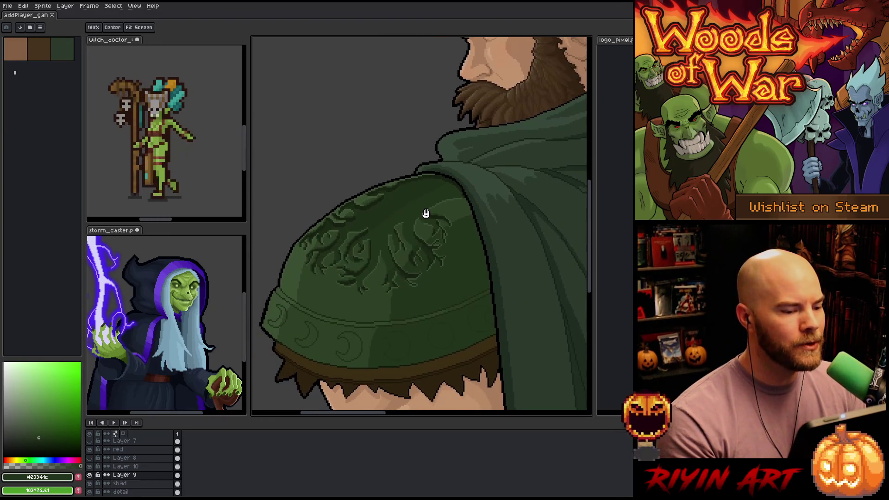
{"action": "key", "text": "space"}
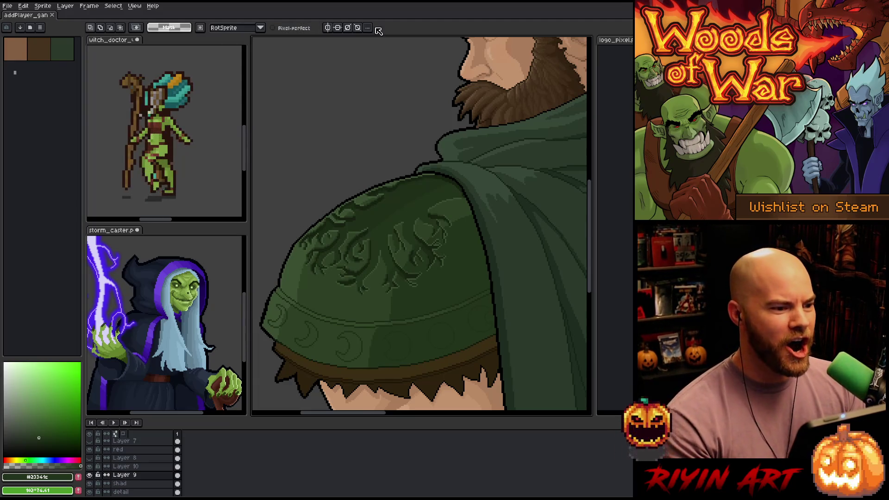
{"action": "scroll", "coordinate": [381, 198], "scroll_direction": "down", "scroll_amount": 1}
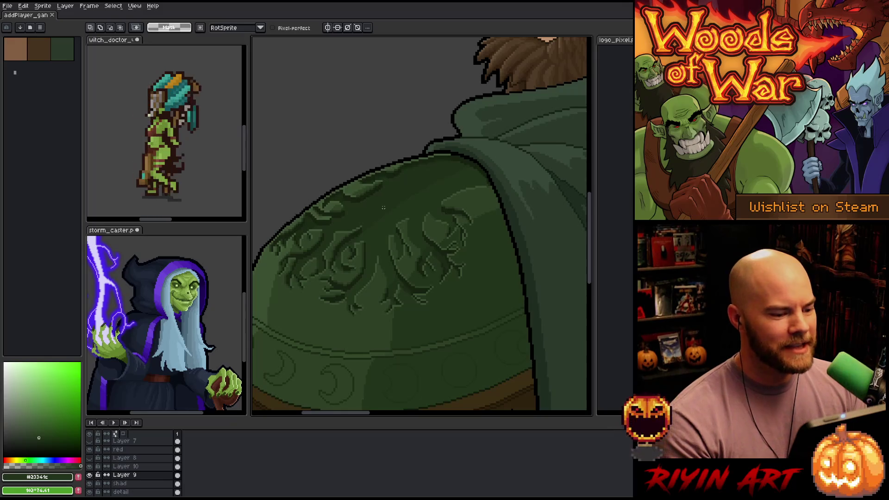
{"action": "scroll", "coordinate": [384, 208], "scroll_direction": "down", "scroll_amount": 1}
{"action": "scroll", "coordinate": [380, 230], "scroll_direction": "up", "scroll_amount": 1}
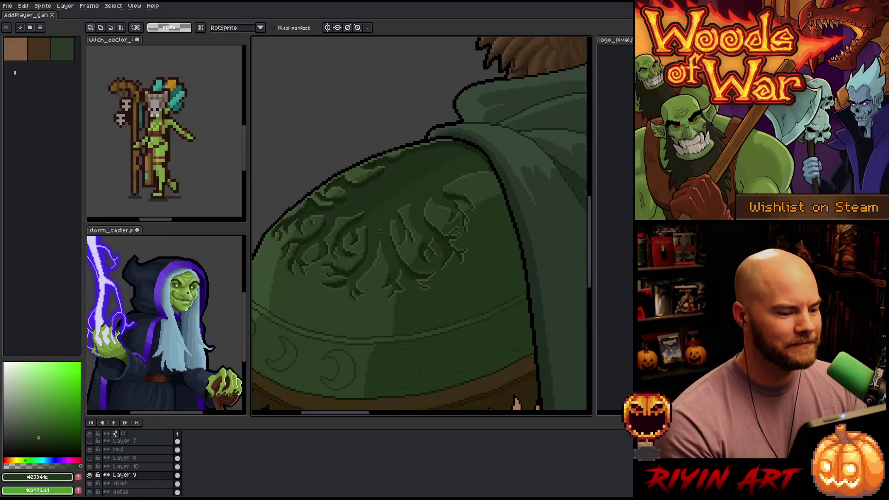
{"action": "left_click_drag", "start_coordinate": [405, 224], "coordinate": [439, 216]}
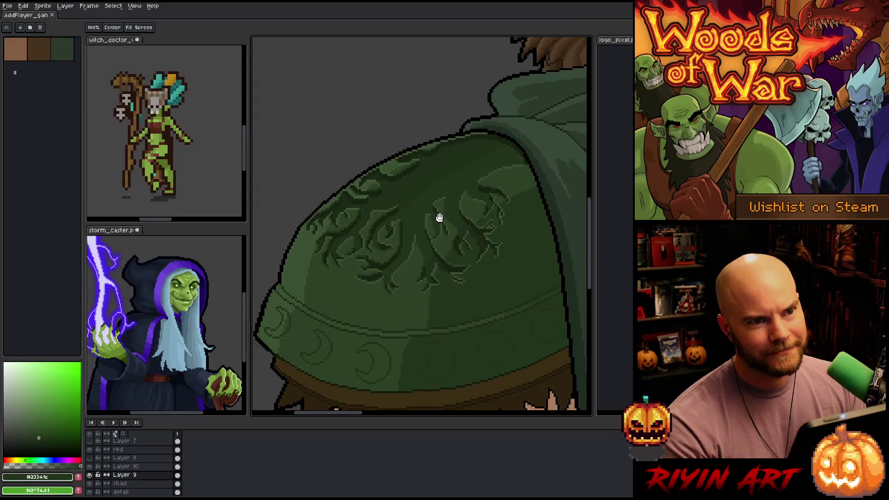
{"action": "scroll", "coordinate": [391, 235], "scroll_direction": "down", "scroll_amount": 1}
{"action": "scroll", "coordinate": [391, 235], "scroll_direction": "up", "scroll_amount": 1}
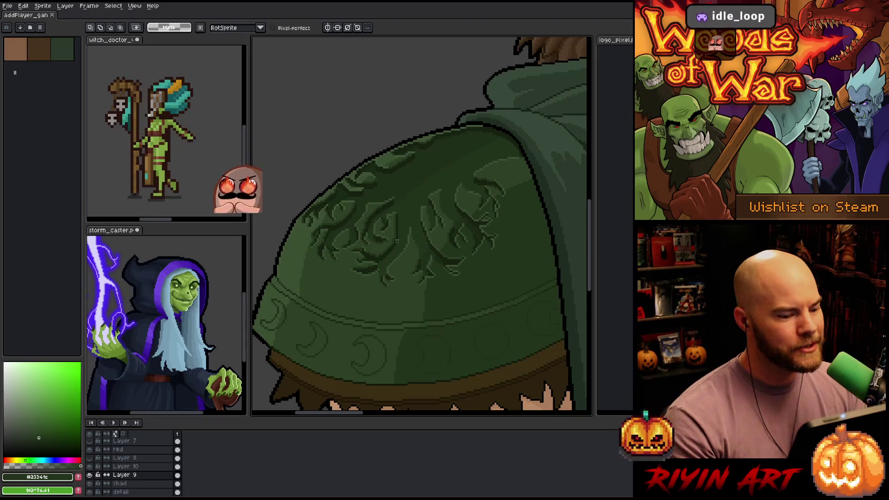
{"action": "scroll", "coordinate": [396, 241], "scroll_direction": "up", "scroll_amount": 2}
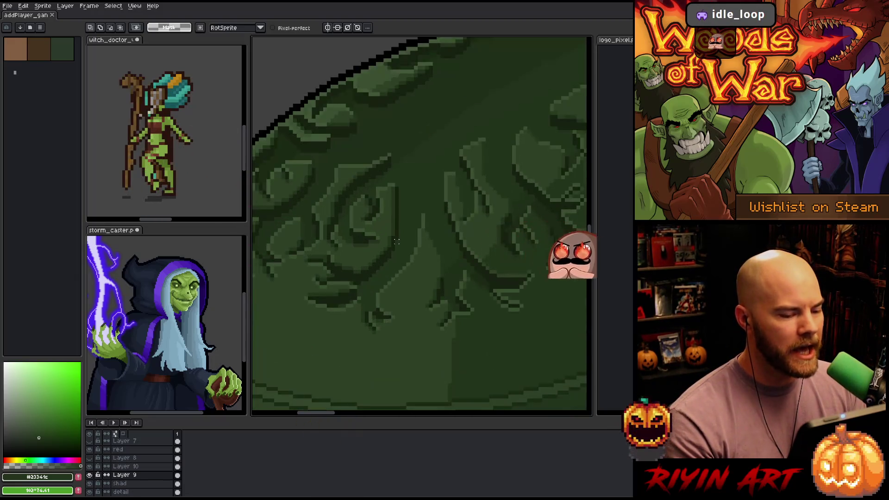
{"action": "scroll", "coordinate": [397, 241], "scroll_direction": "down", "scroll_amount": 1}
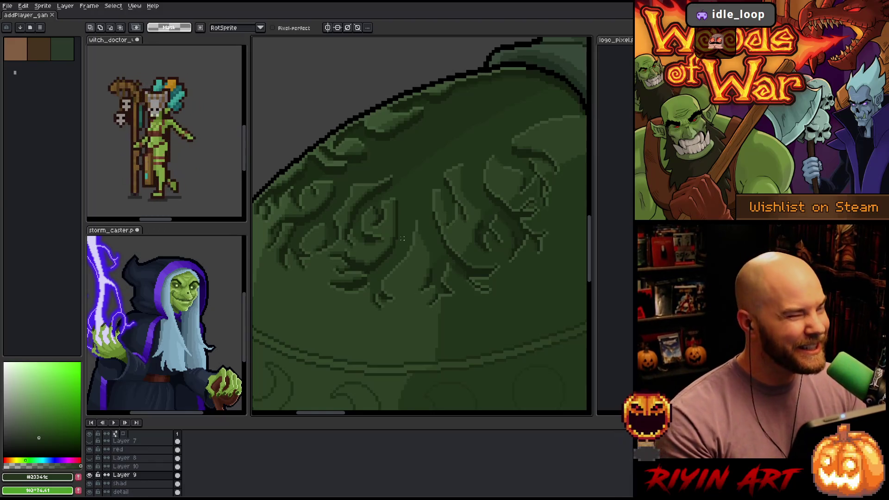
{"action": "scroll", "coordinate": [402, 239], "scroll_direction": "down", "scroll_amount": 1}
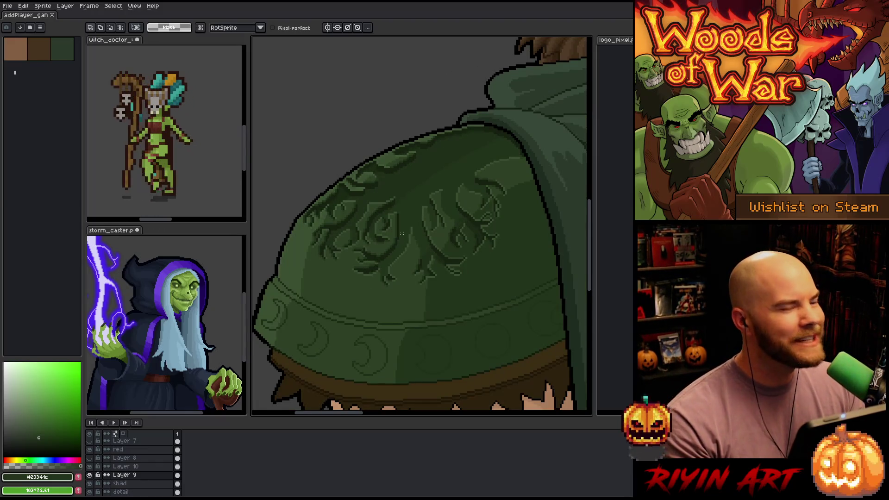
{"action": "scroll", "coordinate": [404, 233], "scroll_direction": "up", "scroll_amount": 1}
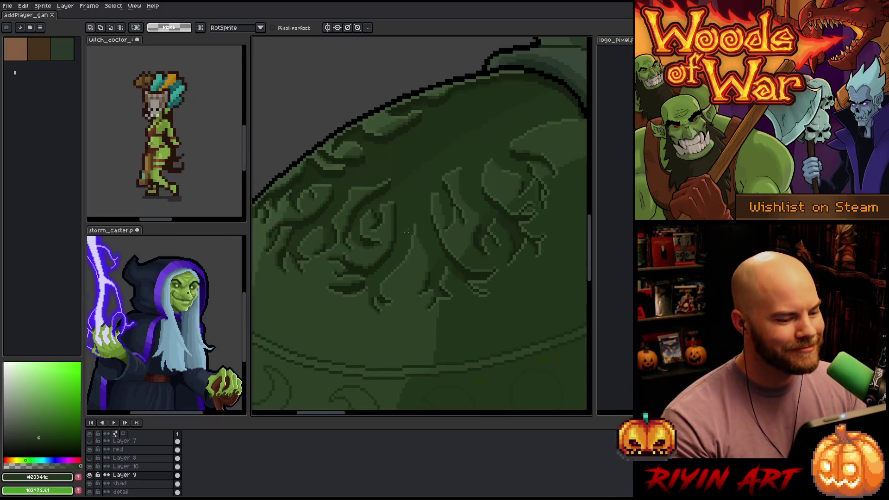
{"action": "scroll", "coordinate": [407, 231], "scroll_direction": "down", "scroll_amount": 1}
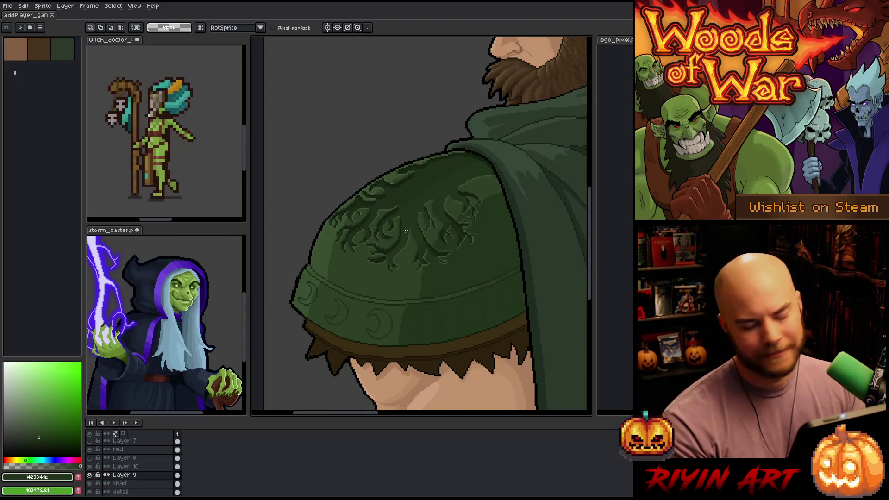
{"action": "scroll", "coordinate": [406, 230], "scroll_direction": "up", "scroll_amount": 1}
{"action": "mouse_move", "coordinate": [405, 243]}
{"action": "left_mouse_down"}
{"action": "mouse_move", "coordinate": [412, 250]}
{"action": "mouse_move", "coordinate": [387, 256]}
{"action": "left_mouse_up"}
{"action": "key", "text": "m"}
{"action": "scroll", "coordinate": [337, 262], "scroll_direction": "down", "scroll_amount": 1}
{"action": "scroll", "coordinate": [337, 262], "scroll_direction": "up", "scroll_amount": 1}
{"action": "key", "text": "h"}
{"action": "scroll", "coordinate": [463, 296], "scroll_direction": "down", "scroll_amount": 1}
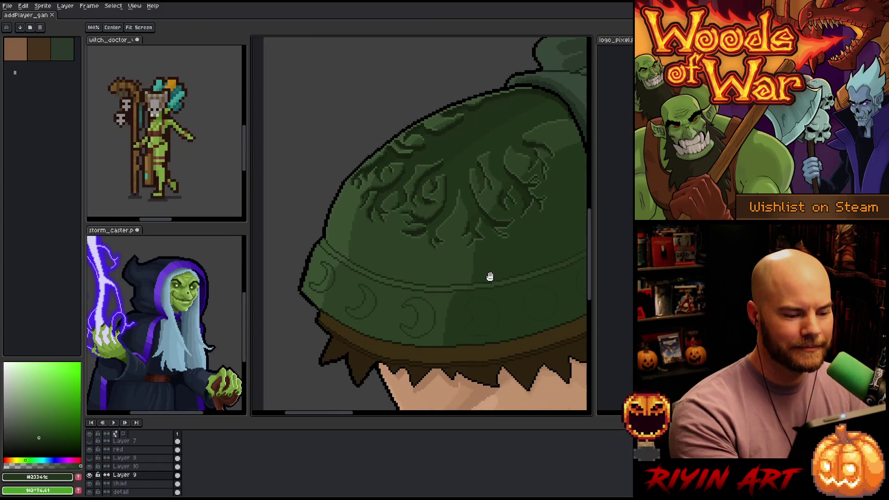
{"action": "scroll", "coordinate": [417, 327], "scroll_direction": "up", "scroll_amount": 1}
{"action": "key", "text": "m"}
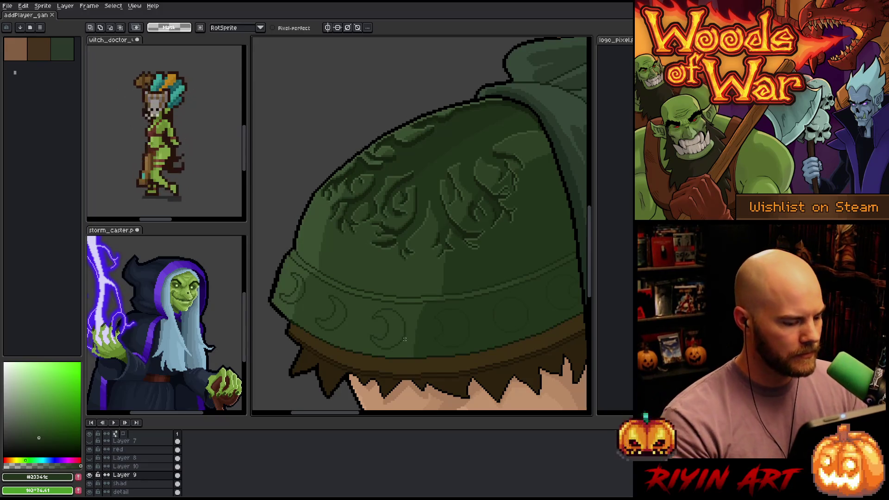
{"action": "scroll", "coordinate": [407, 326], "scroll_direction": "down", "scroll_amount": 1}
{"action": "key", "text": "h"}
{"action": "left_click_drag", "start_coordinate": [413, 324], "coordinate": [387, 304]}
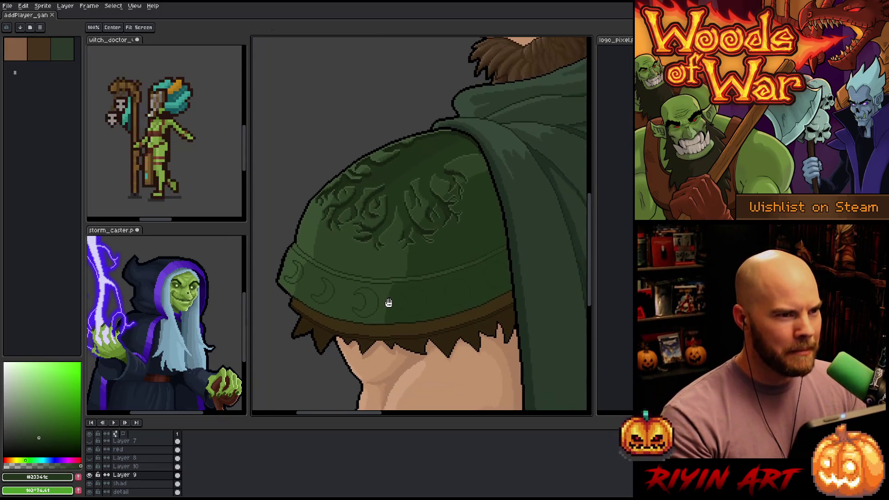
{"action": "key", "text": "m"}
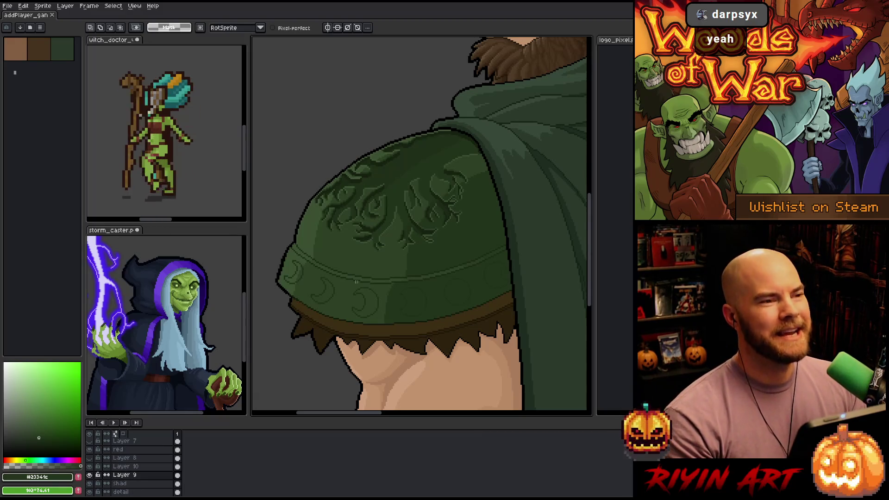
{"action": "key", "text": "alt"}
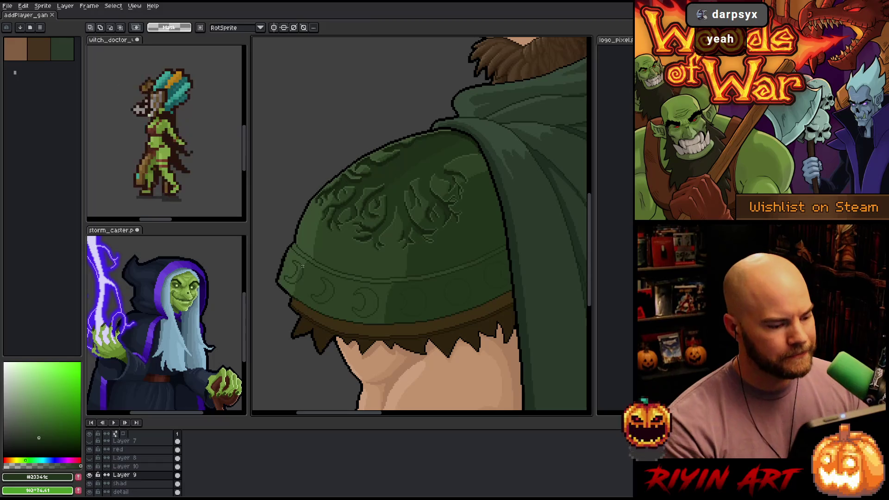
{"action": "mouse_move", "coordinate": [264, 230]}
{"action": "left_mouse_down"}
{"action": "mouse_move", "coordinate": [303, 288]}
{"action": "mouse_move", "coordinate": [395, 344]}
{"action": "mouse_move", "coordinate": [392, 359]}
{"action": "left_mouse_up"}
{"action": "key", "text": "ctrl+d"}
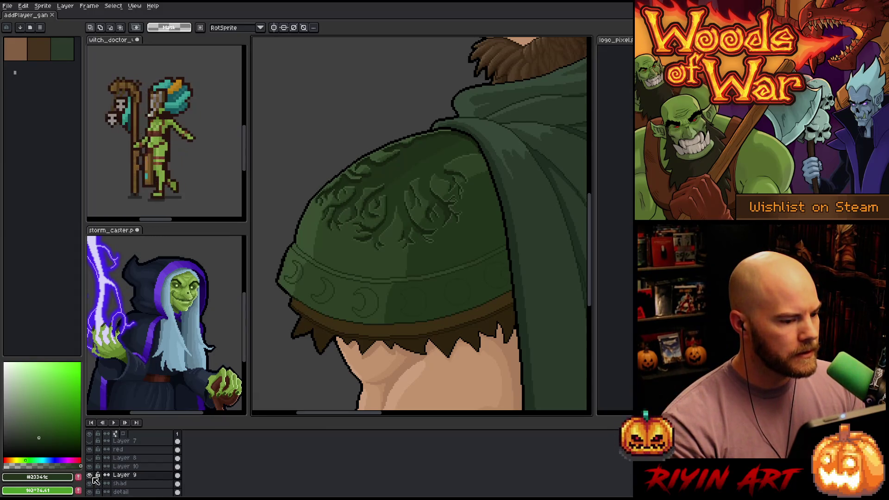
{"action": "scroll", "coordinate": [379, 238], "scroll_direction": "up", "scroll_amount": 1}
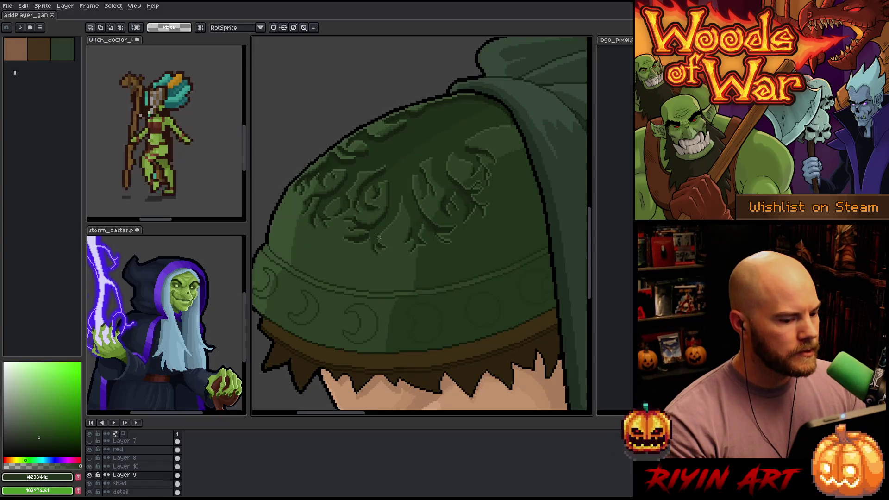
{"action": "scroll", "coordinate": [379, 238], "scroll_direction": "down", "scroll_amount": 1}
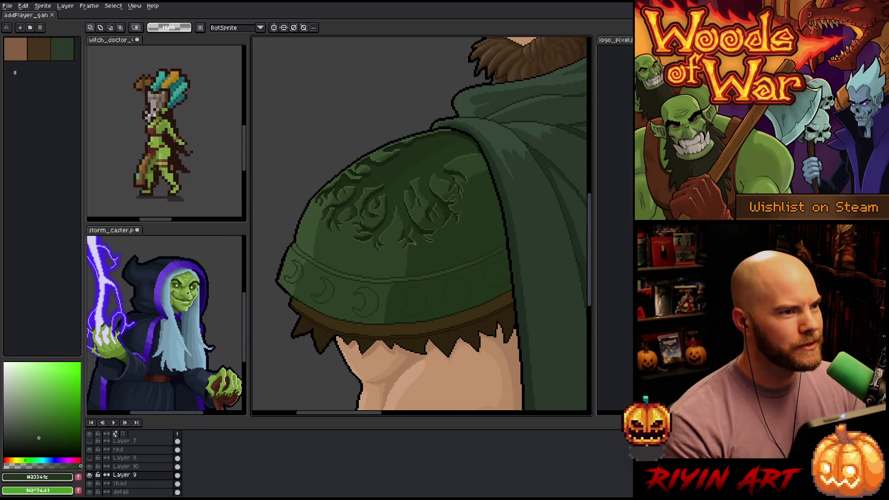
{"action": "left_click_drag", "start_coordinate": [414, 243], "coordinate": [396, 267]}
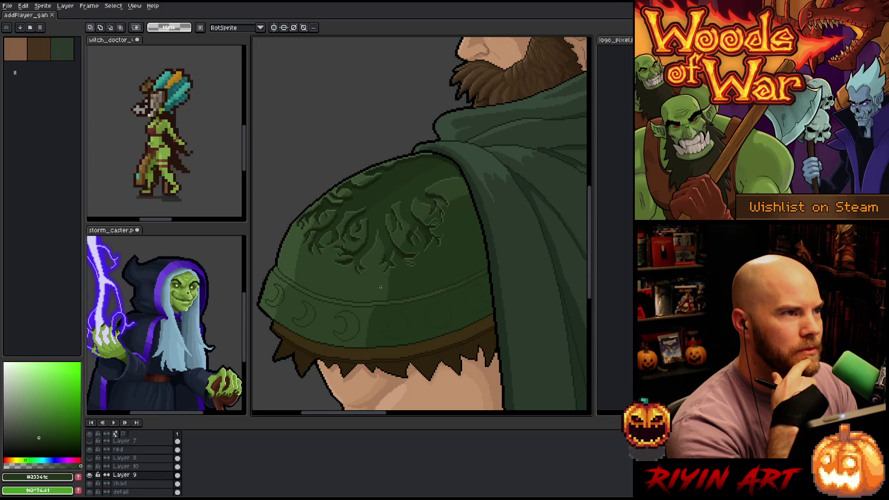
{"action": "scroll", "coordinate": [380, 288], "scroll_direction": "down", "scroll_amount": 2}
{"action": "scroll", "coordinate": [381, 296], "scroll_direction": "up", "scroll_amount": 2}
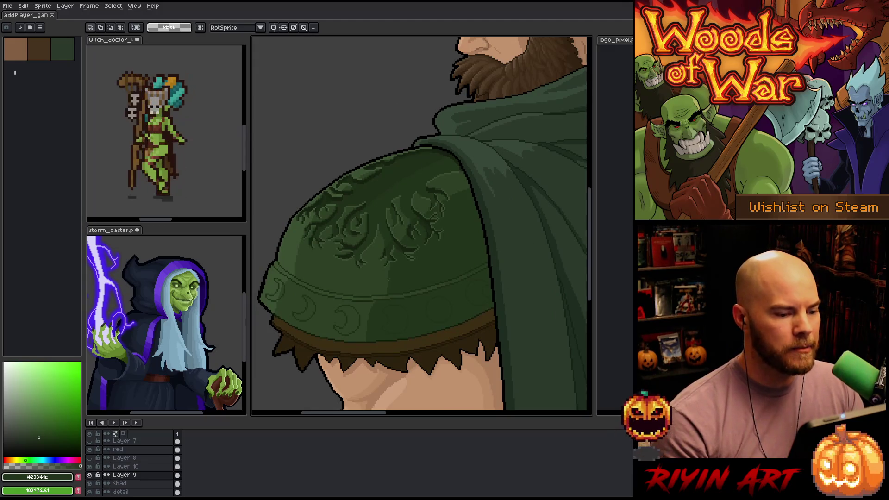
{"action": "scroll", "coordinate": [388, 280], "scroll_direction": "up", "scroll_amount": 4}
{"action": "scroll", "coordinate": [353, 259], "scroll_direction": "down", "scroll_amount": 4}
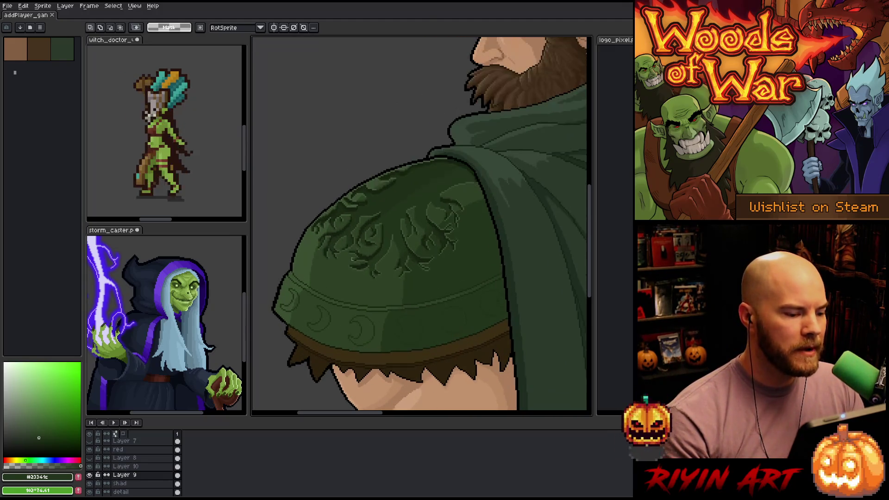
{"action": "scroll", "coordinate": [343, 242], "scroll_direction": "up", "scroll_amount": 2}
{"action": "scroll", "coordinate": [359, 228], "scroll_direction": "down", "scroll_amount": 2}
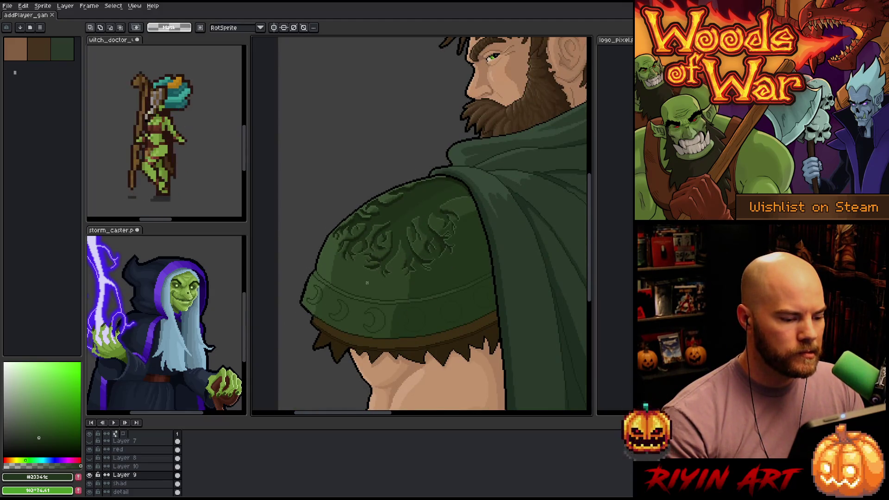
{"action": "scroll", "coordinate": [367, 282], "scroll_direction": "down", "scroll_amount": 1}
{"action": "scroll", "coordinate": [368, 283], "scroll_direction": "up", "scroll_amount": 1}
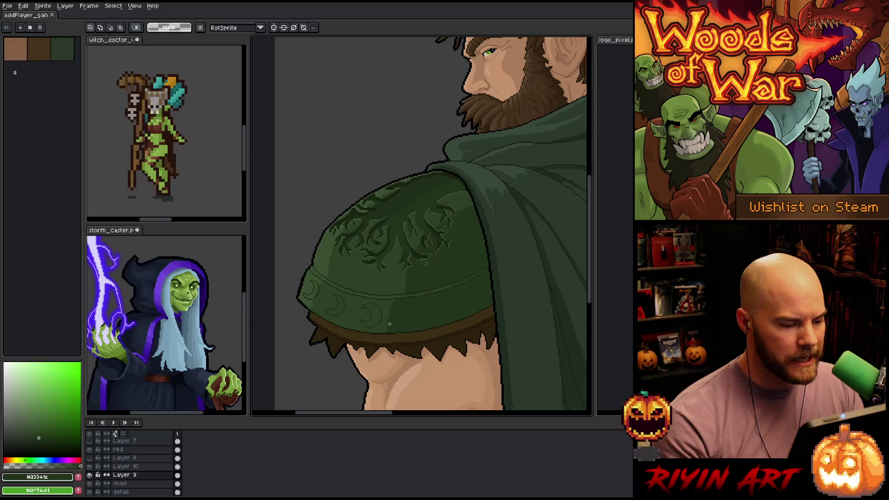
{"action": "left_click_drag", "start_coordinate": [297, 267], "coordinate": [390, 367]}
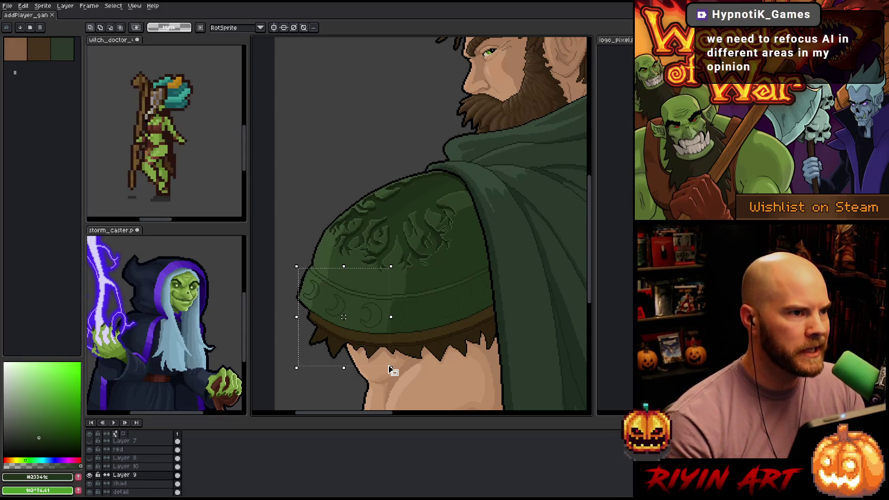
{"action": "left_click", "coordinate": [467, 327]}
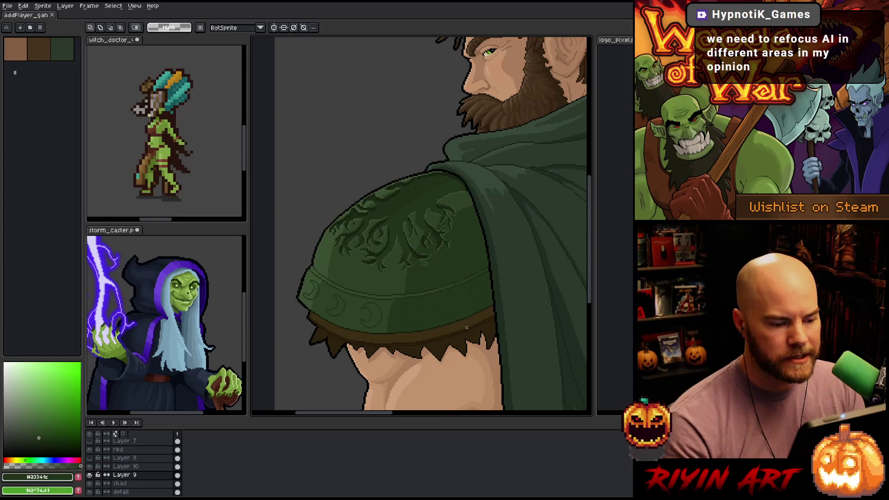
{"action": "scroll", "coordinate": [134, 460], "scroll_direction": "down", "scroll_amount": 2}
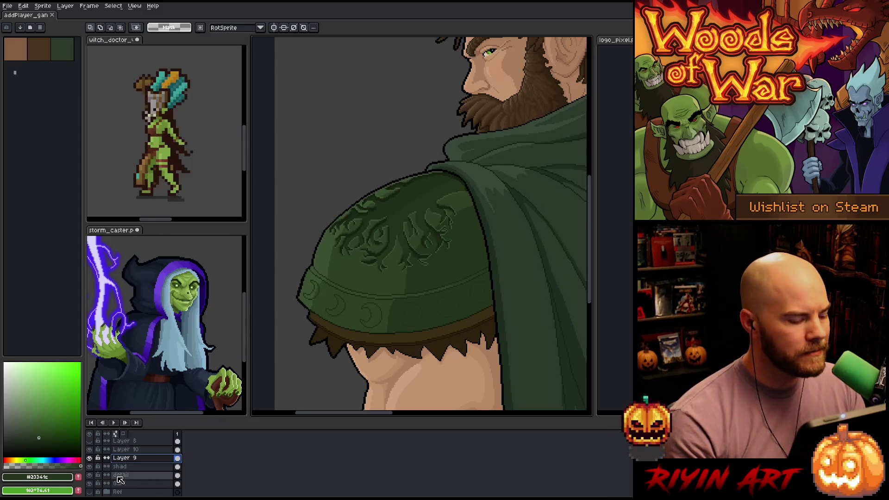
{"action": "left_click", "coordinate": [127, 468]}
{"action": "left_click", "coordinate": [126, 459]}
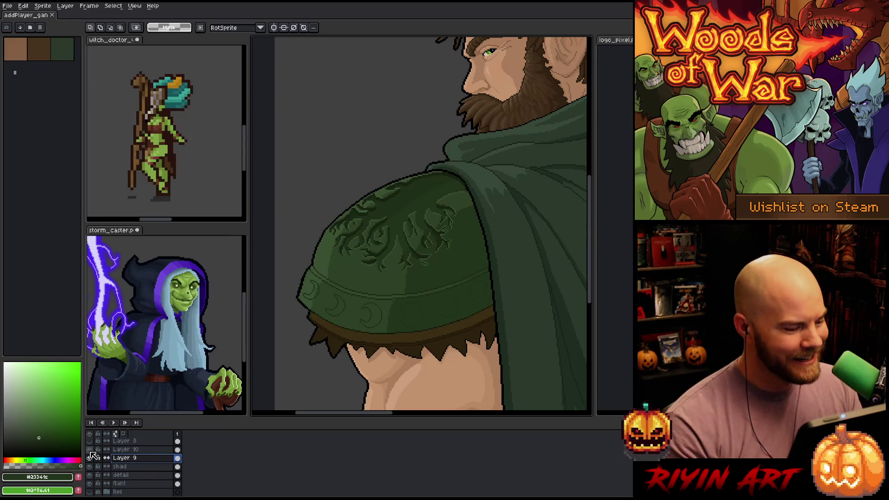
{"action": "key", "text": "ctrl+z"}
{"action": "key", "text": "ctrl+y"}
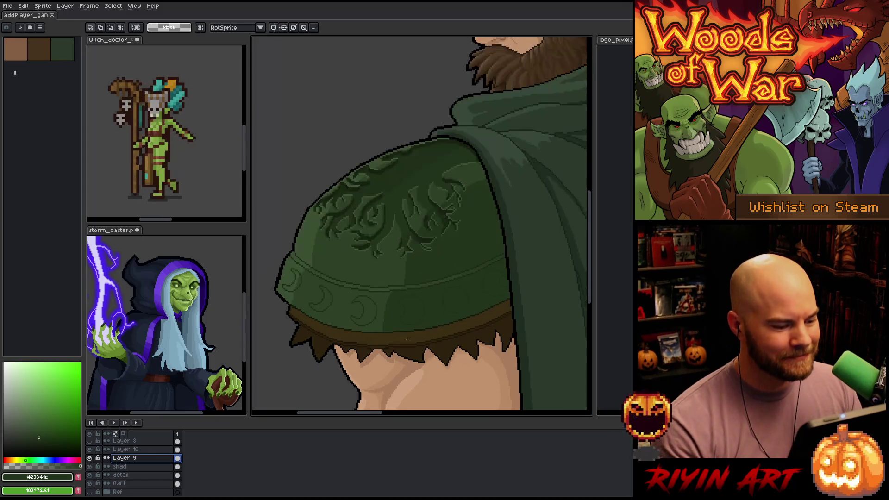
{"action": "scroll", "coordinate": [364, 340], "scroll_direction": "up", "scroll_amount": 1}
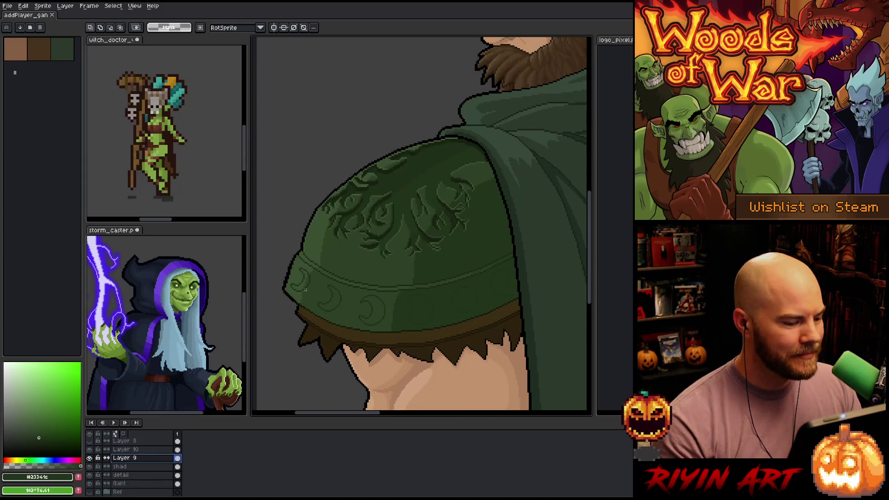
{"action": "mouse_move", "coordinate": [273, 258]}
{"action": "left_mouse_down"}
{"action": "mouse_move", "coordinate": [324, 351]}
{"action": "mouse_move", "coordinate": [352, 349]}
{"action": "left_mouse_up"}
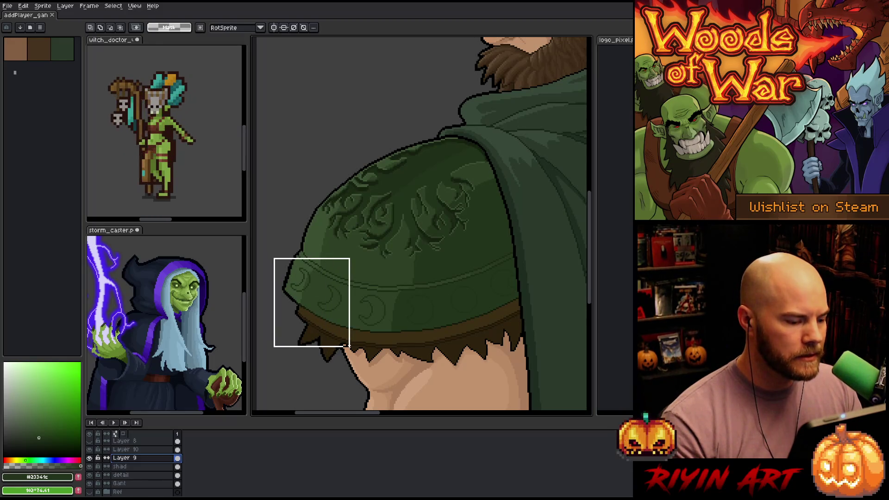
{"action": "left_click", "coordinate": [462, 286]}
{"action": "mouse_move", "coordinate": [530, 249]}
{"action": "left_mouse_down"}
{"action": "mouse_move", "coordinate": [464, 341]}
{"action": "mouse_move", "coordinate": [440, 356]}
{"action": "left_mouse_up"}
{"action": "left_click", "coordinate": [370, 350]}
{"action": "mouse_move", "coordinate": [277, 248]}
{"action": "left_mouse_down"}
{"action": "mouse_move", "coordinate": [363, 347]}
{"action": "mouse_move", "coordinate": [415, 374]}
{"action": "left_mouse_up"}
{"action": "left_click_drag", "start_coordinate": [347, 311], "coordinate": [461, 307]}
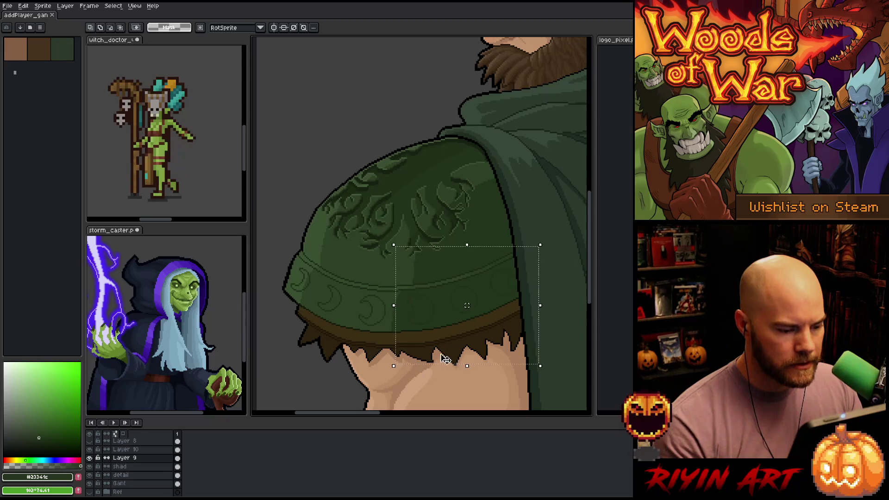
{"action": "left_click", "coordinate": [529, 294]}
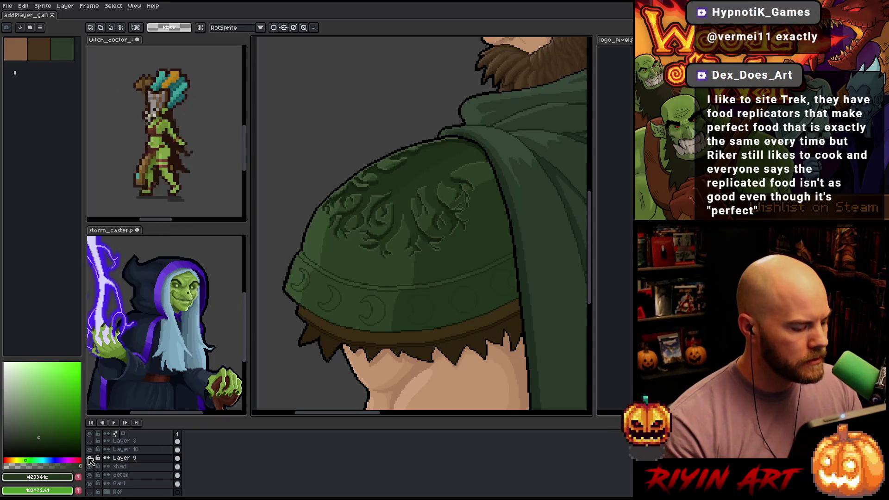
{"action": "left_click", "coordinate": [91, 466]}
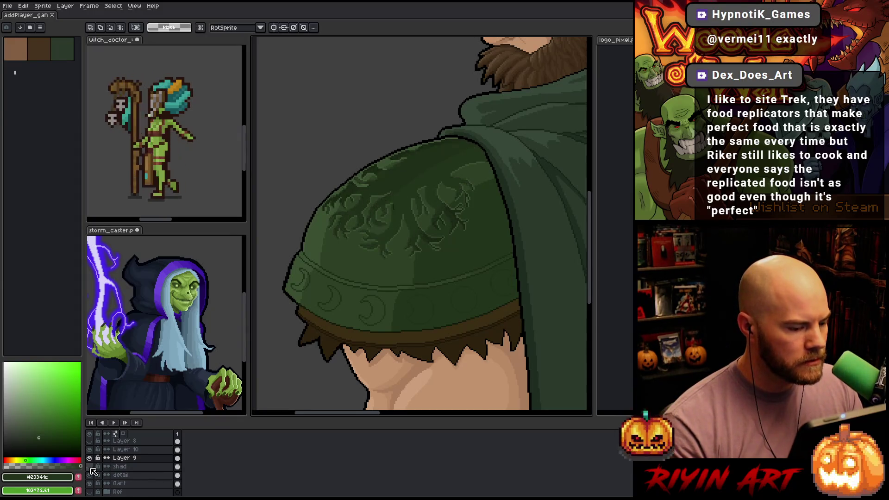
{"action": "left_click", "coordinate": [91, 467]}
{"action": "left_click", "coordinate": [90, 475]}
{"action": "left_click", "coordinate": [89, 475]}
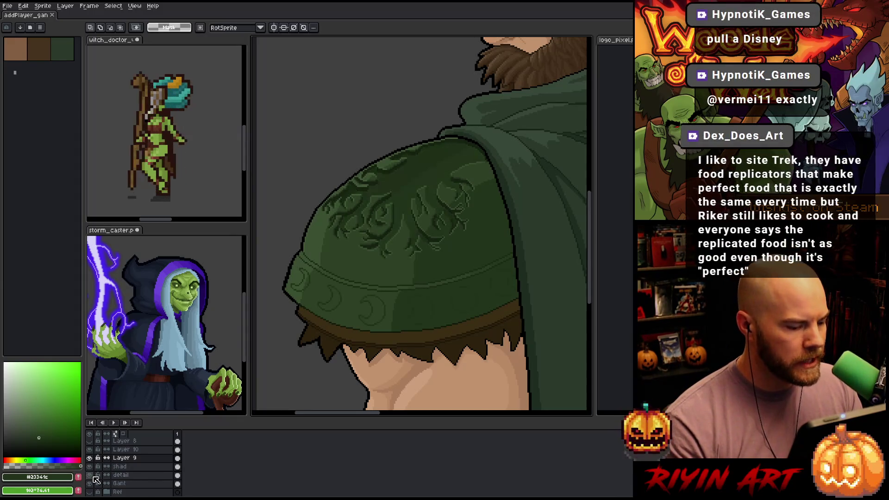
{"action": "left_click", "coordinate": [153, 477]}
- Undo a detail-layer duplicate, then lasso the crescent rim band and copy it to new Layer 11
{"action": "right_click", "coordinate": [153, 478]}
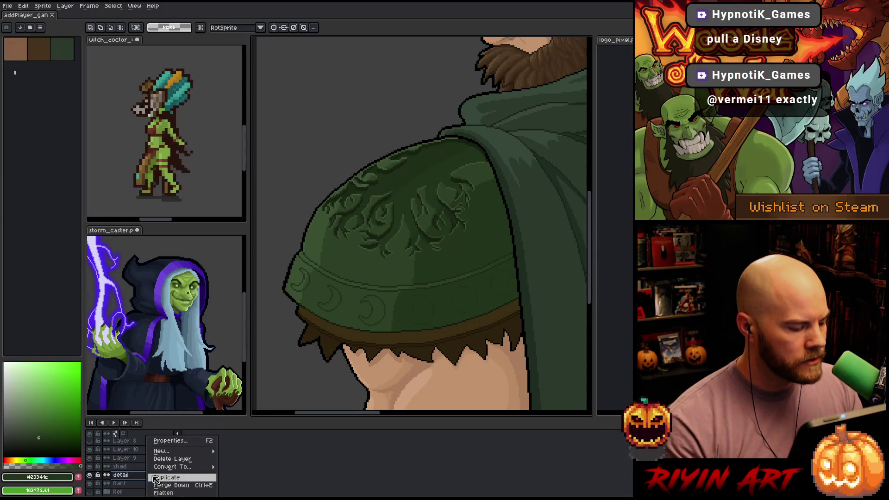
{"action": "left_click", "coordinate": [163, 477]}
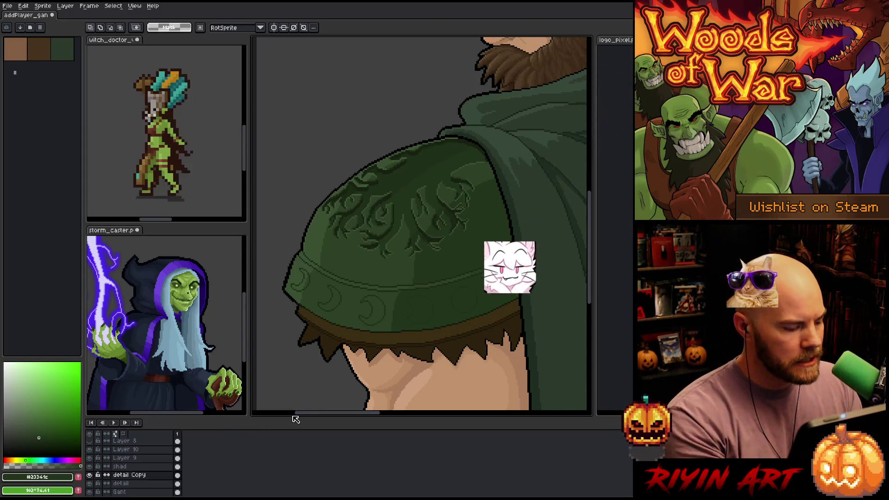
{"action": "key", "text": "ctrl+z"}
{"action": "key", "text": "ctrl+z"}
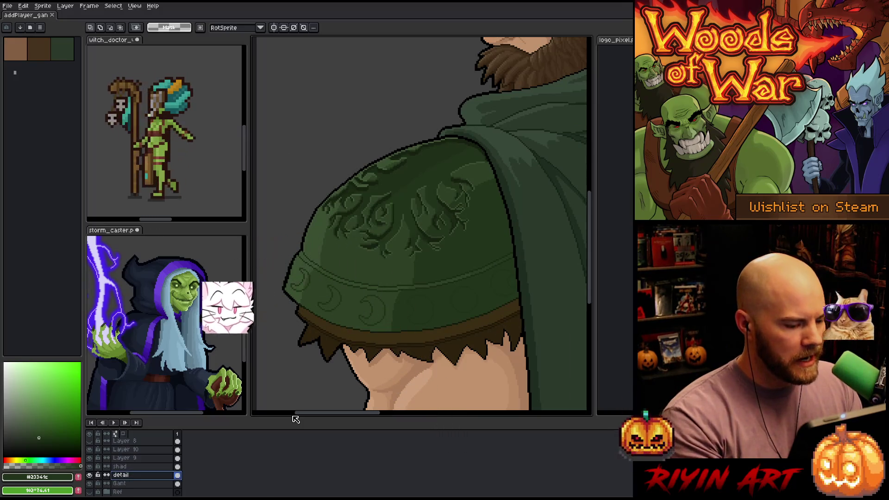
{"action": "key", "text": "q"}
{"action": "mouse_move", "coordinate": [519, 343]}
{"action": "left_mouse_down"}
{"action": "mouse_move", "coordinate": [527, 310]}
{"action": "mouse_move", "coordinate": [403, 262]}
{"action": "mouse_move", "coordinate": [301, 255]}
{"action": "mouse_move", "coordinate": [315, 350]}
{"action": "left_mouse_up"}
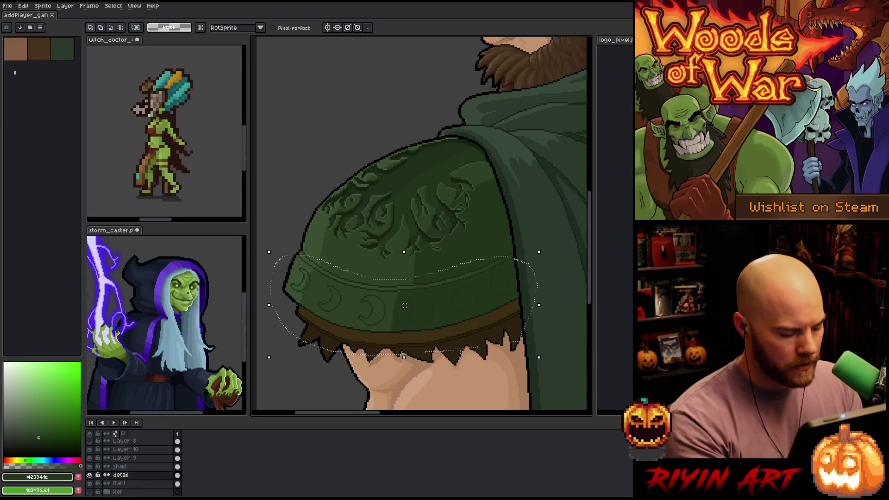
{"action": "key", "text": "shift+n"}
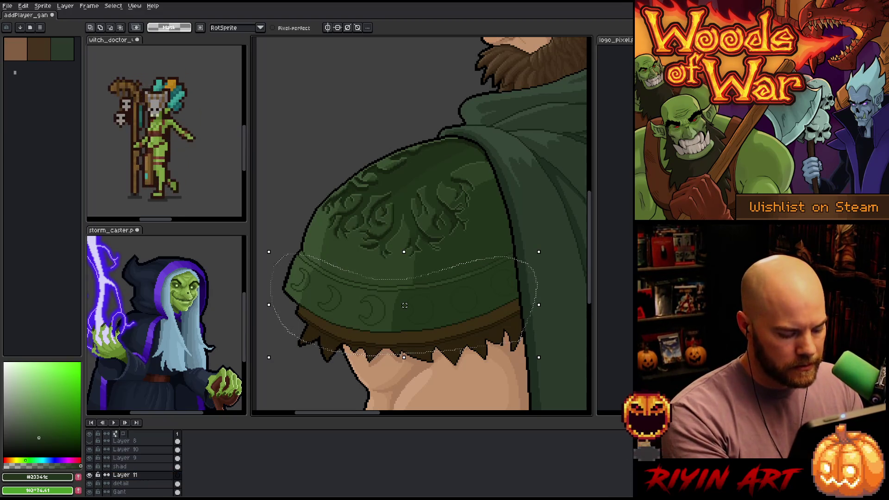
- Recolour the crescent pattern in the selected band copy to a lighter green with Replace Color
{"action": "left_click", "coordinate": [405, 305]}
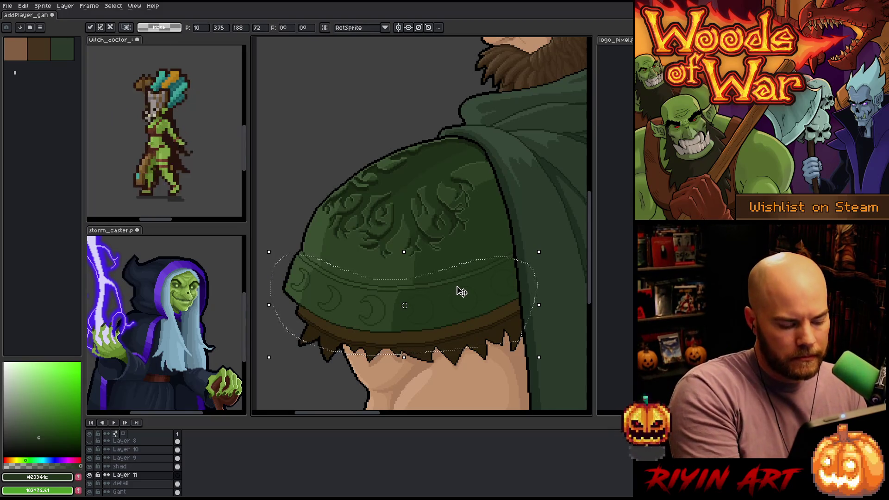
{"action": "key", "text": "shift+r"}
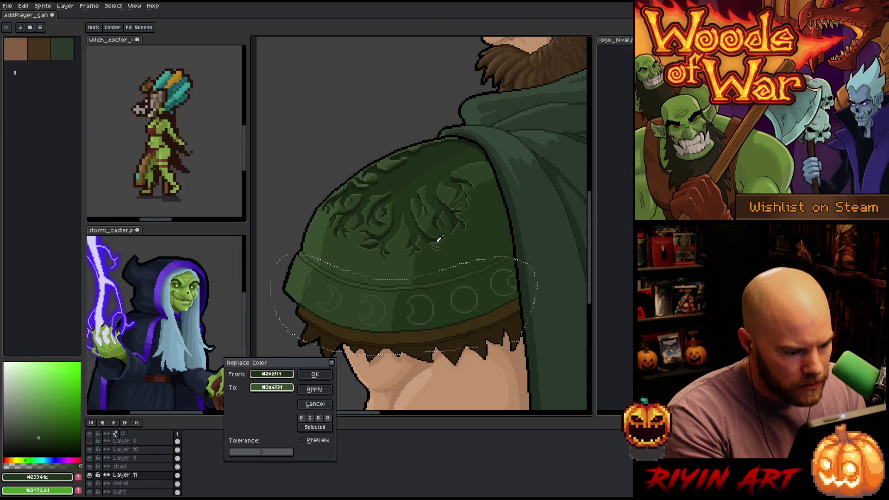
{"action": "left_click", "coordinate": [317, 374]}
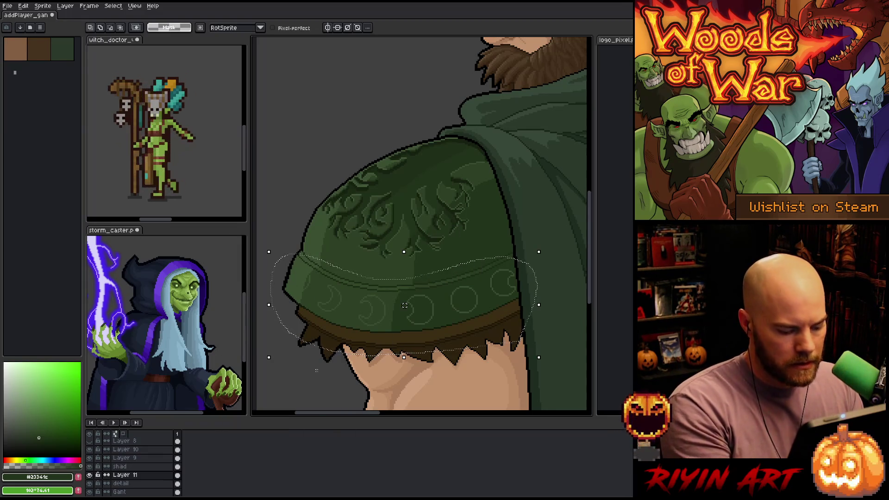
- Nudge the band copy pixel by pixel until it lines up with the pauldron rim
{"action": "left_click_drag", "start_coordinate": [405, 305], "coordinate": [406, 305]}
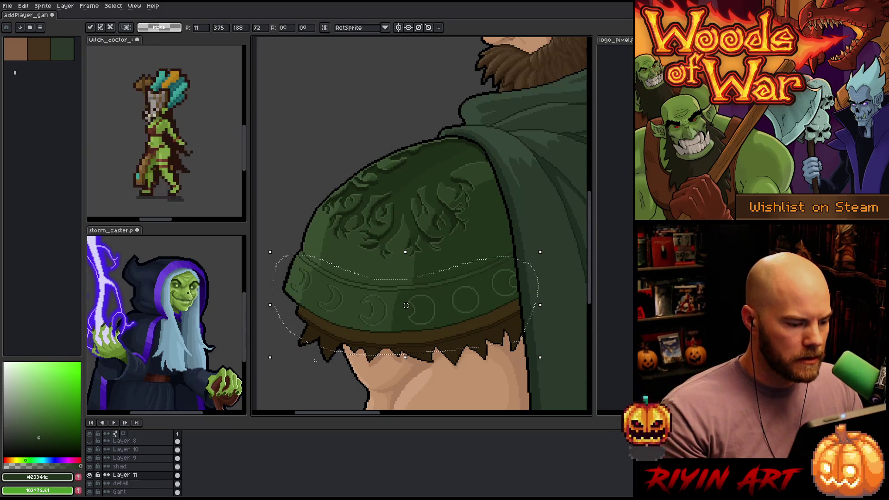
{"action": "scroll", "coordinate": [406, 306], "scroll_direction": "up", "scroll_amount": 3}
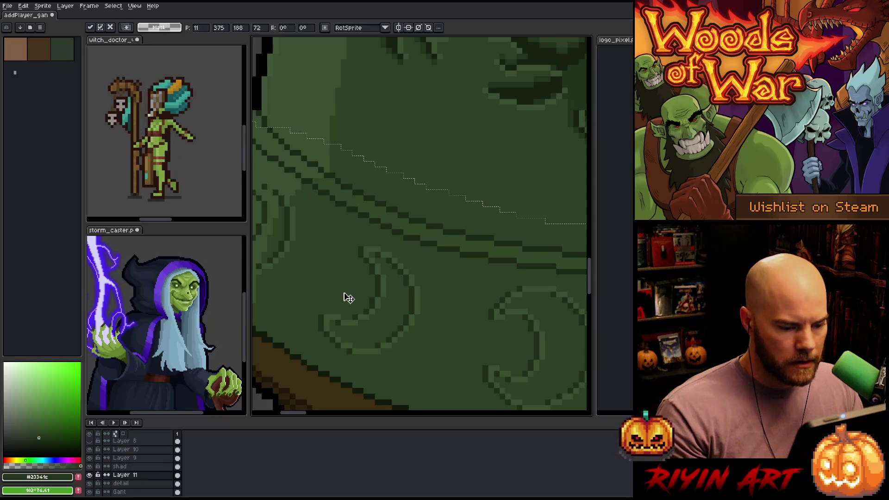
{"action": "scroll", "coordinate": [348, 298], "scroll_direction": "down", "scroll_amount": 3}
{"action": "scroll", "coordinate": [385, 306], "scroll_direction": "up", "scroll_amount": 3}
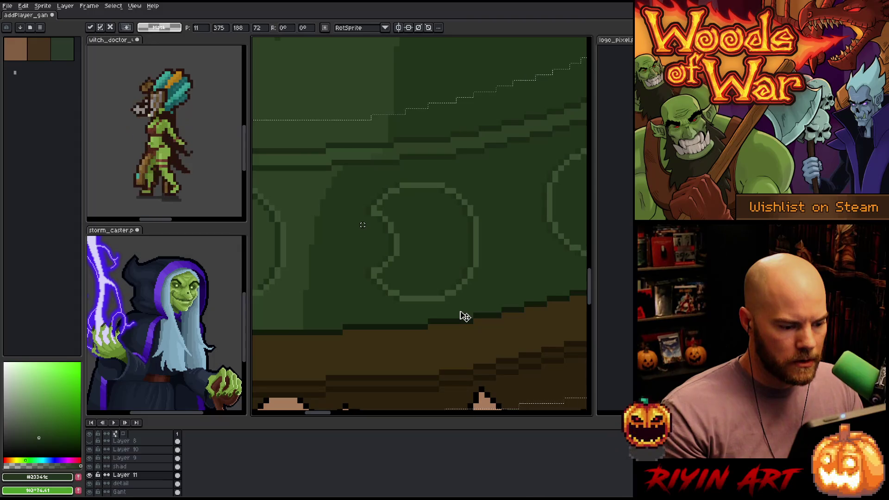
{"action": "scroll", "coordinate": [463, 315], "scroll_direction": "down", "scroll_amount": 3}
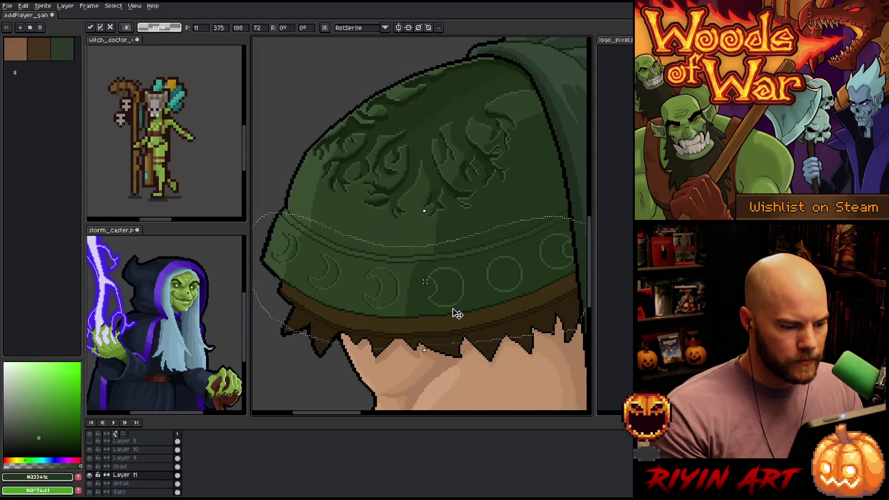
{"action": "scroll", "coordinate": [456, 315], "scroll_direction": "down", "scroll_amount": 1}
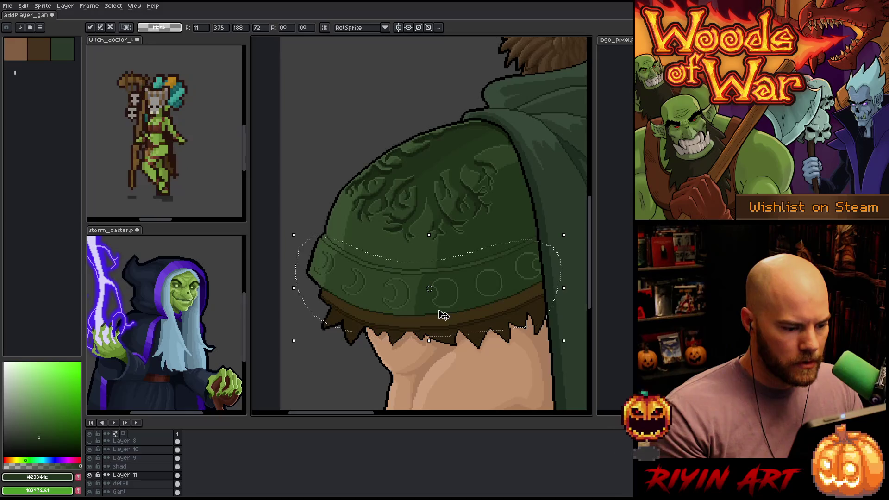
{"action": "key", "text": "Down"}
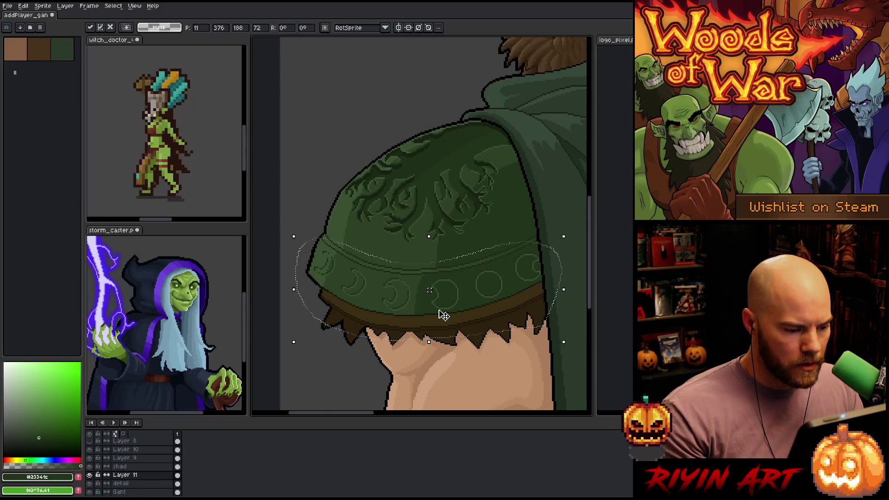
{"action": "key", "text": "Left"}
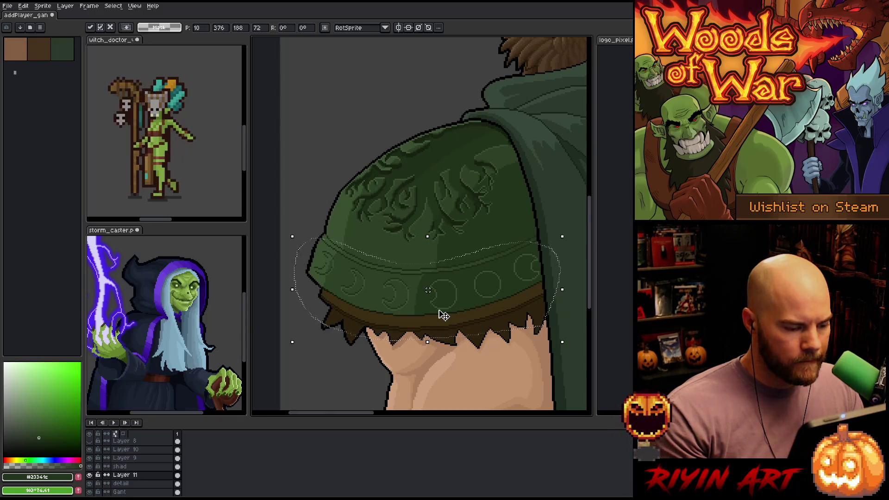
{"action": "key", "text": "Right"}
{"action": "key", "text": "Up"}
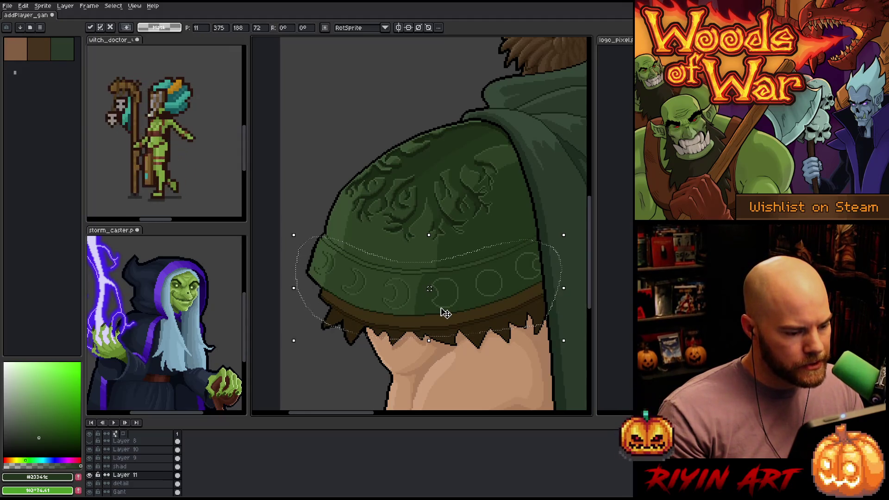
{"action": "key", "text": "Left"}
{"action": "key", "text": "Up"}
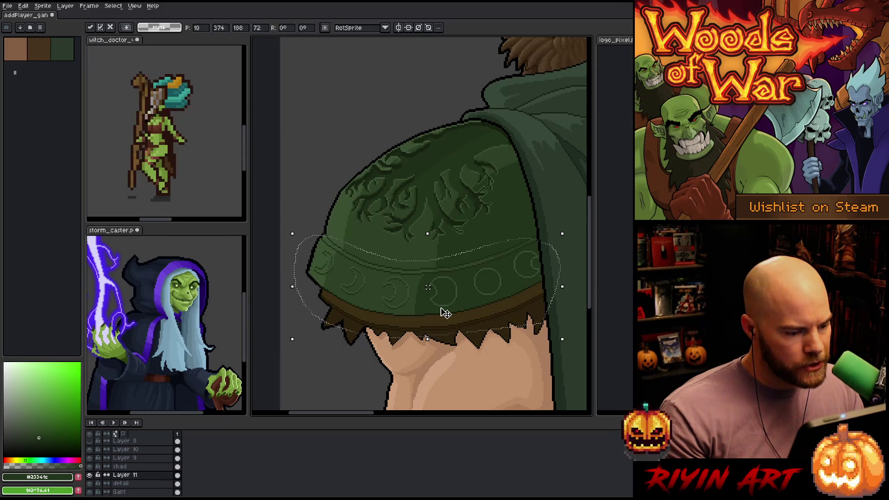
{"action": "key", "text": "Right"}
{"action": "key", "text": "Down"}
{"action": "key", "text": "Down"}
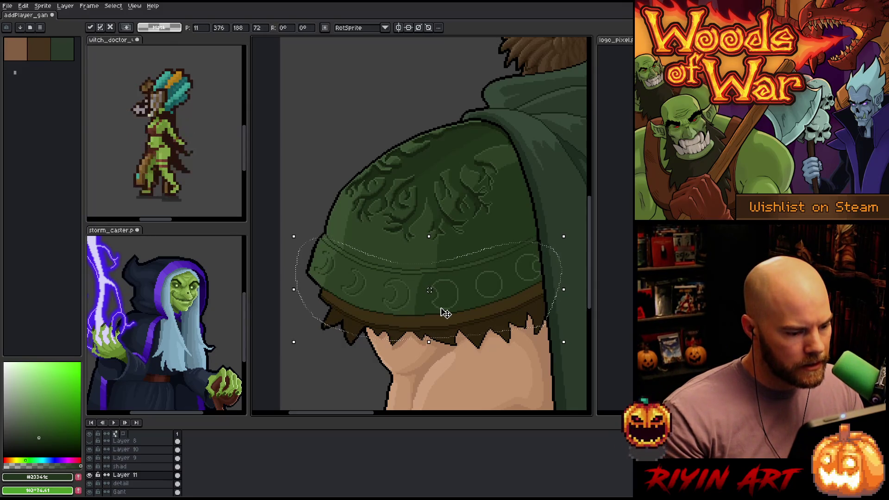
{"action": "key", "text": "Left"}
{"action": "key", "text": "Up"}
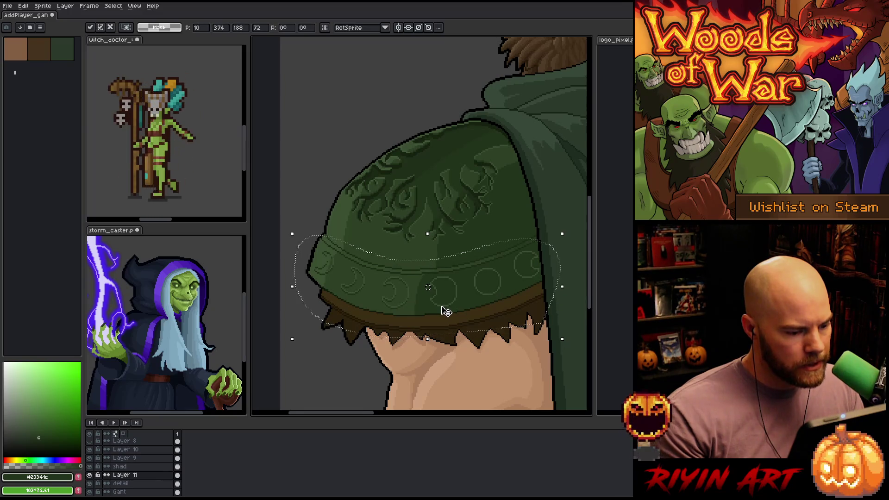
{"action": "key", "text": "Right"}
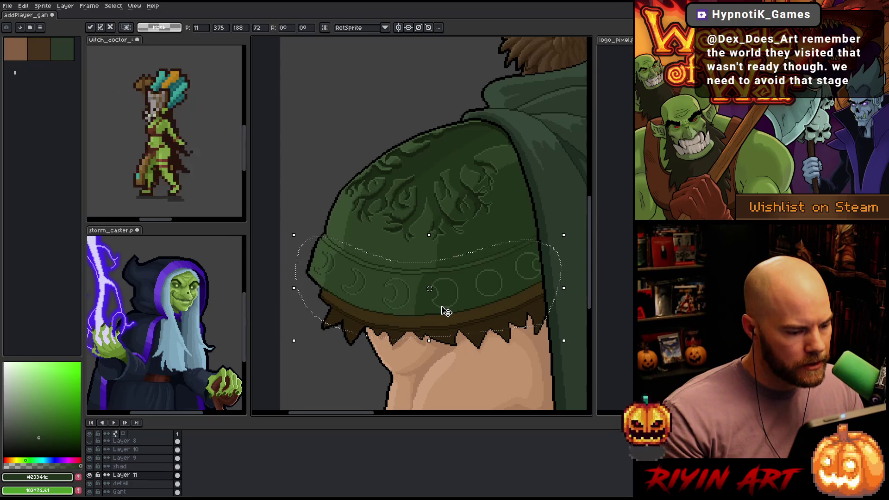
{"action": "key", "text": "Left"}
{"action": "key", "text": "Up"}
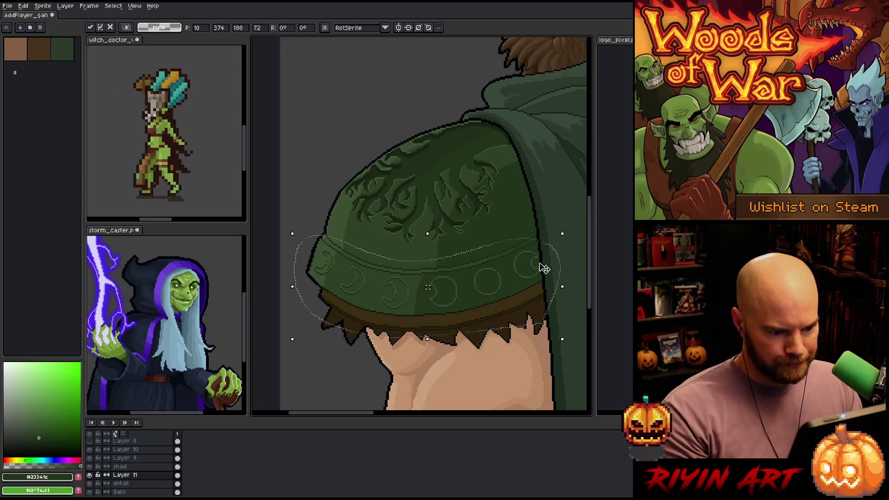
- Marquee-select the rim band's right half and drag it about three pixels left and down
{"action": "key", "text": "m"}
{"action": "mouse_move", "coordinate": [514, 296]}
{"action": "left_mouse_down"}
{"action": "mouse_move", "coordinate": [500, 298]}
{"action": "mouse_move", "coordinate": [500, 315]}
{"action": "left_mouse_up"}
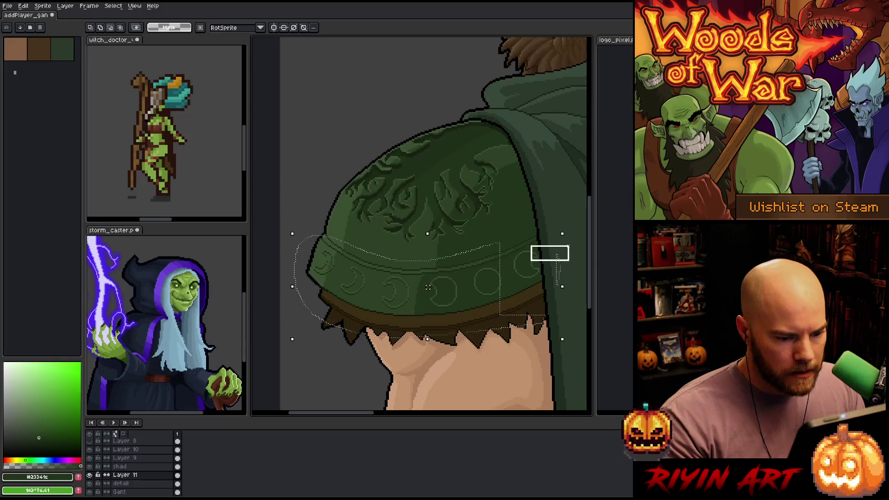
{"action": "mouse_move", "coordinate": [552, 246]}
{"action": "left_mouse_down"}
{"action": "mouse_move", "coordinate": [486, 369]}
{"action": "mouse_move", "coordinate": [471, 377]}
{"action": "left_mouse_up"}
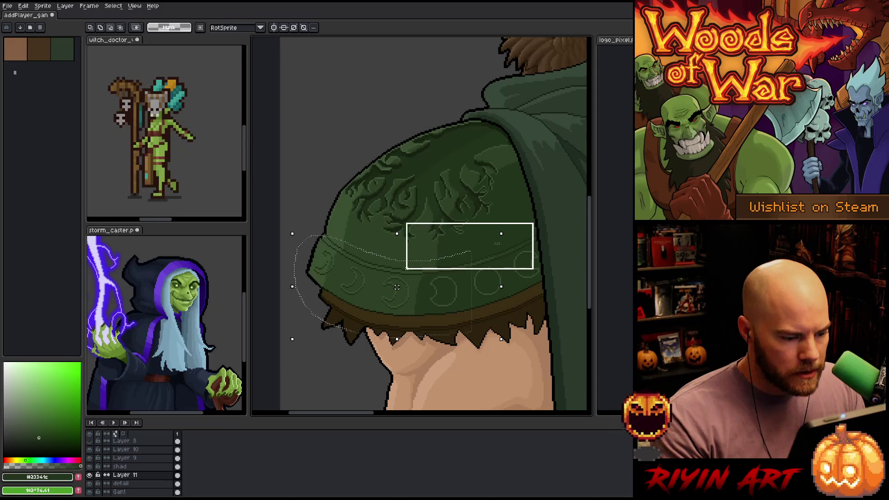
{"action": "left_click_drag", "start_coordinate": [498, 248], "coordinate": [419, 369]}
{"action": "mouse_move", "coordinate": [551, 221]}
{"action": "left_mouse_down"}
{"action": "mouse_move", "coordinate": [479, 314]}
{"action": "mouse_move", "coordinate": [423, 350]}
{"action": "left_mouse_up"}
{"action": "left_click_drag", "start_coordinate": [487, 286], "coordinate": [486, 287]}
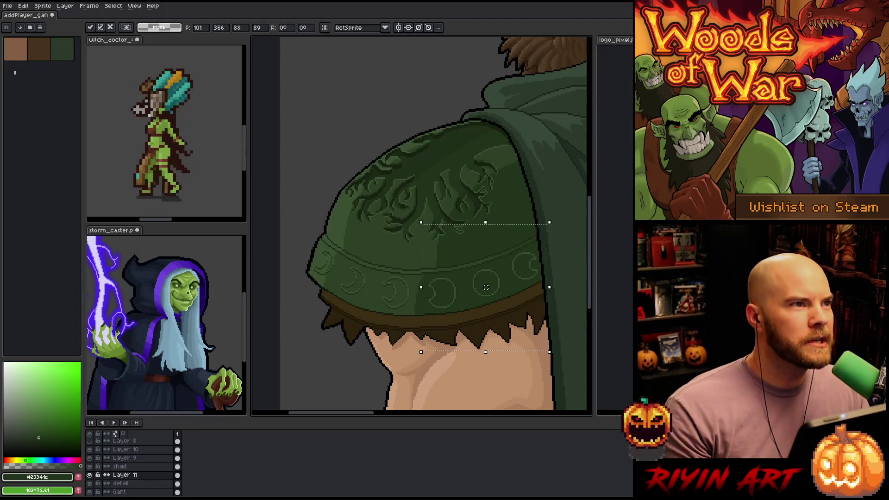
- Deselect to commit the moved crescent motifs in place and review the band
{"action": "scroll", "coordinate": [511, 287], "scroll_direction": "up", "scroll_amount": 3}
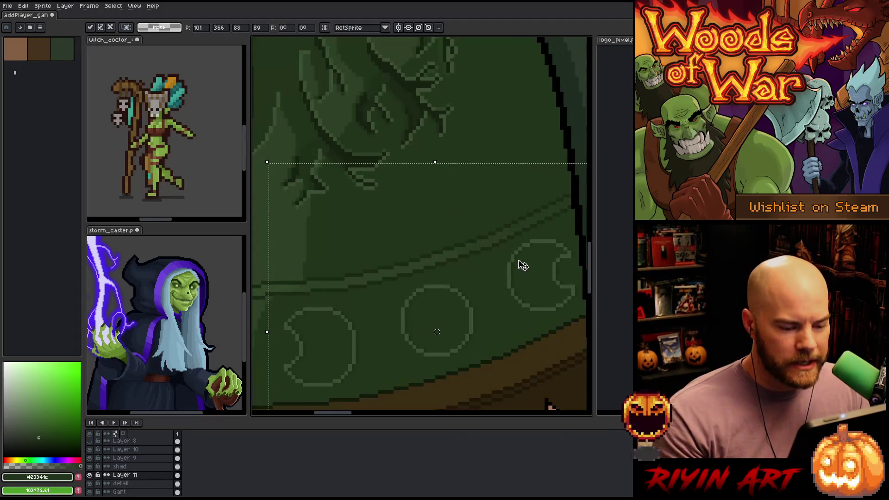
{"action": "scroll", "coordinate": [411, 318], "scroll_direction": "down", "scroll_amount": 2}
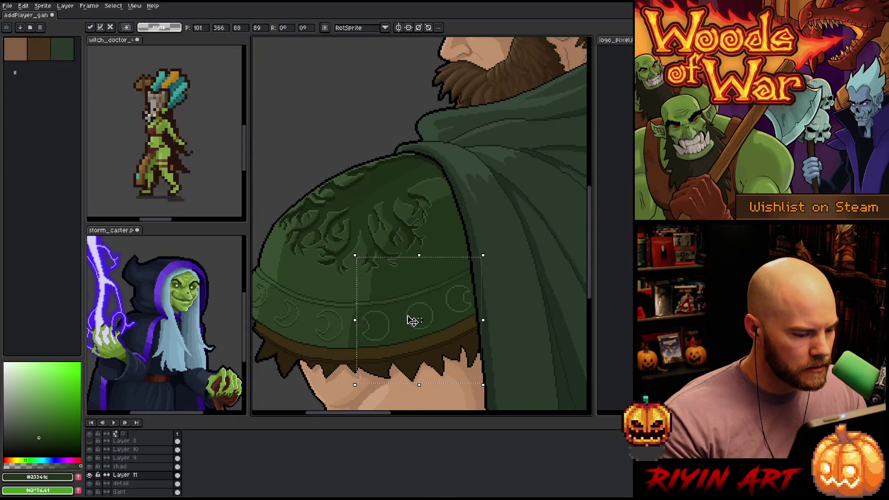
{"action": "scroll", "coordinate": [319, 307], "scroll_direction": "down", "scroll_amount": 1}
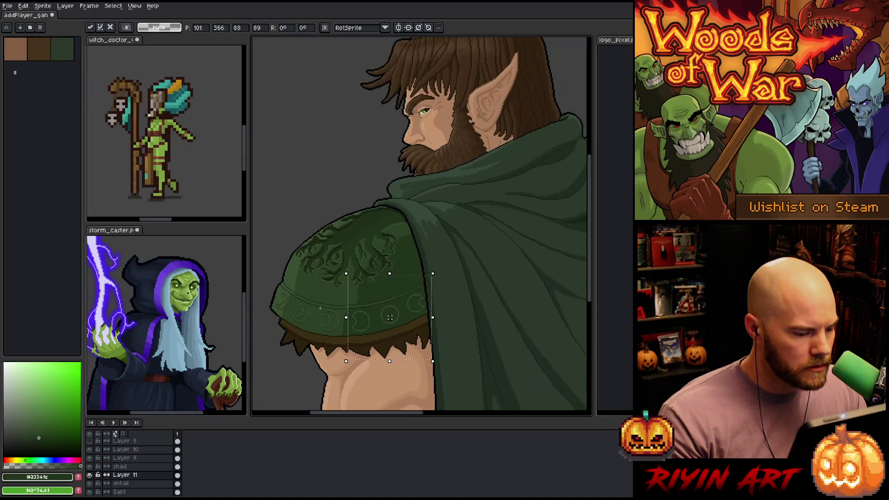
{"action": "key", "text": "ctrl+d"}
{"action": "scroll", "coordinate": [320, 308], "scroll_direction": "up", "scroll_amount": 2}
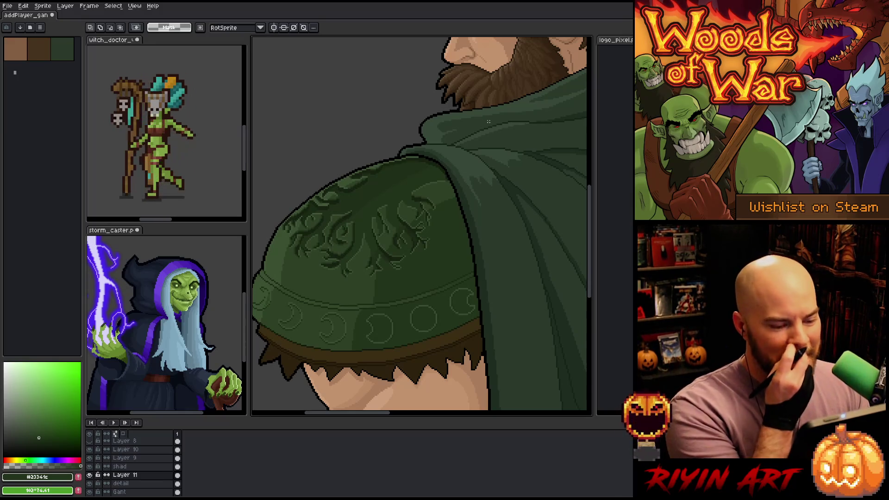
- Toggle Layer 11's visibility to compare the rim band with and without its crescents
{"action": "scroll", "coordinate": [426, 298], "scroll_direction": "up", "scroll_amount": 5}
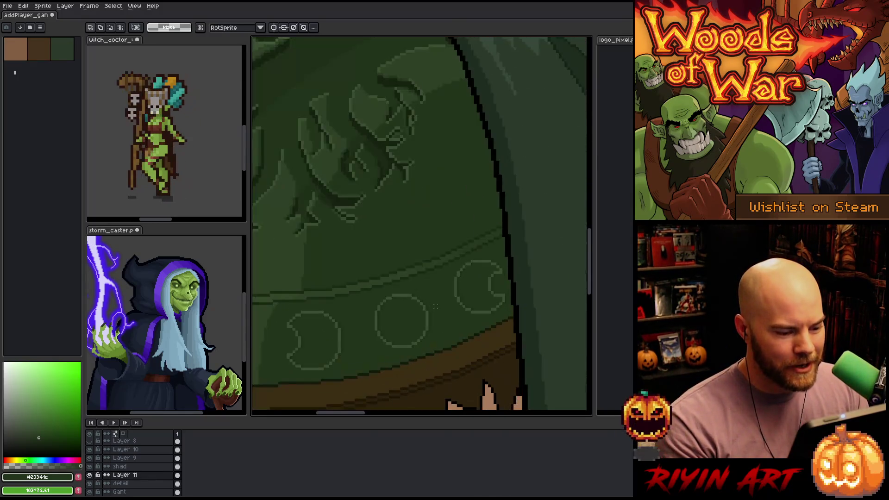
{"action": "mouse_move", "coordinate": [465, 284]}
{"action": "left_mouse_down"}
{"action": "mouse_move", "coordinate": [459, 293]}
{"action": "mouse_move", "coordinate": [404, 254]}
{"action": "mouse_move", "coordinate": [353, 268]}
{"action": "mouse_move", "coordinate": [422, 279]}
{"action": "left_mouse_up"}
{"action": "scroll", "coordinate": [423, 280], "scroll_direction": "down", "scroll_amount": 2}
{"action": "scroll", "coordinate": [408, 288], "scroll_direction": "up", "scroll_amount": 2}
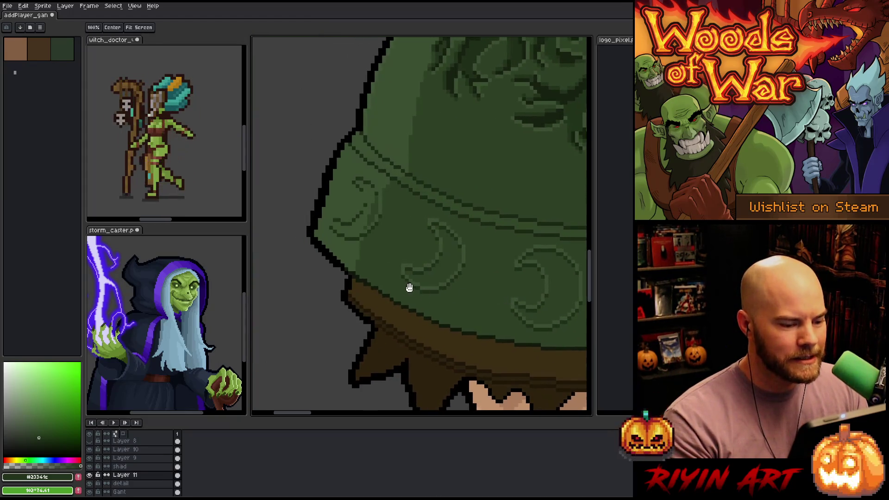
{"action": "scroll", "coordinate": [380, 257], "scroll_direction": "down", "scroll_amount": 1}
{"action": "scroll", "coordinate": [380, 257], "scroll_direction": "up", "scroll_amount": 1}
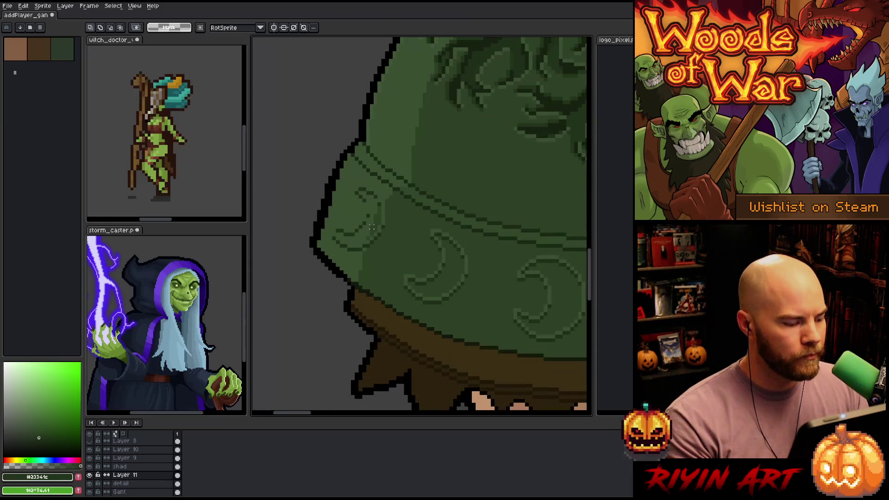
{"action": "left_click", "coordinate": [90, 476]}
{"action": "left_click", "coordinate": [90, 476]}
{"action": "left_click", "coordinate": [90, 476]}
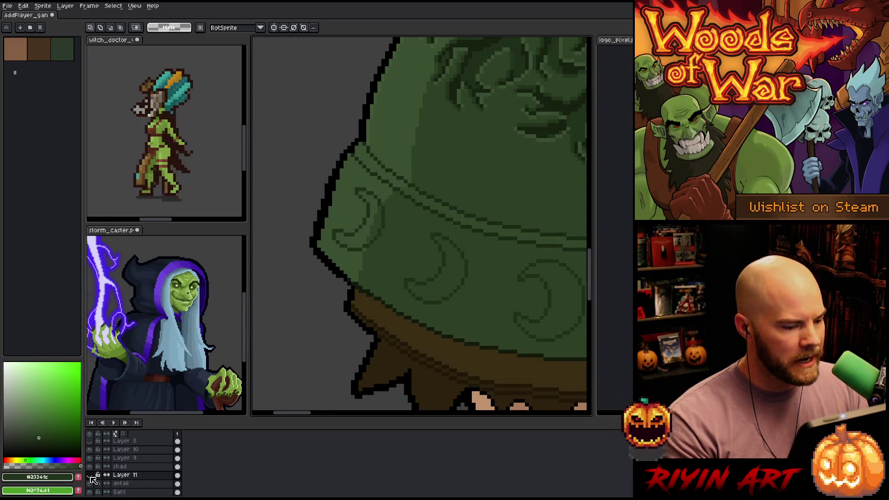
{"action": "left_click", "coordinate": [90, 476]}
- Pan toward the band's left edge and switch to the Pencil tool
{"action": "left_click_drag", "start_coordinate": [487, 298], "coordinate": [457, 298]}
{"action": "scroll", "coordinate": [369, 305], "scroll_direction": "up", "scroll_amount": 1}
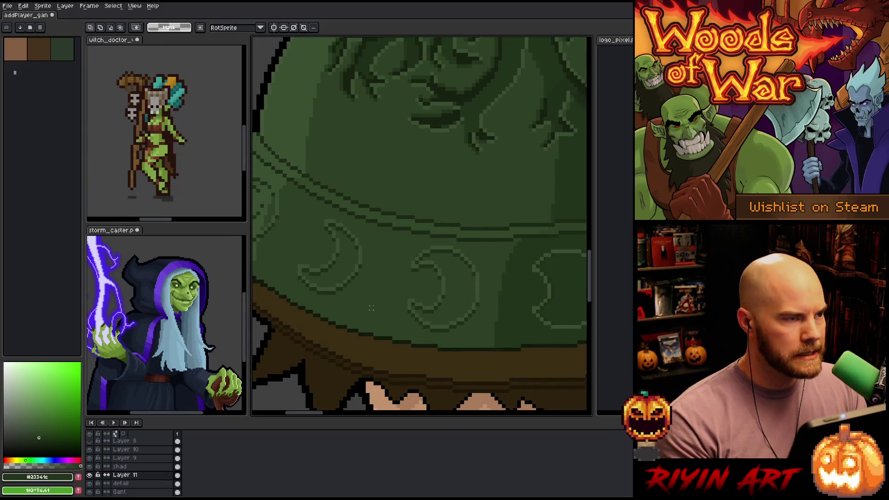
{"action": "scroll", "coordinate": [365, 303], "scroll_direction": "down", "scroll_amount": 2}
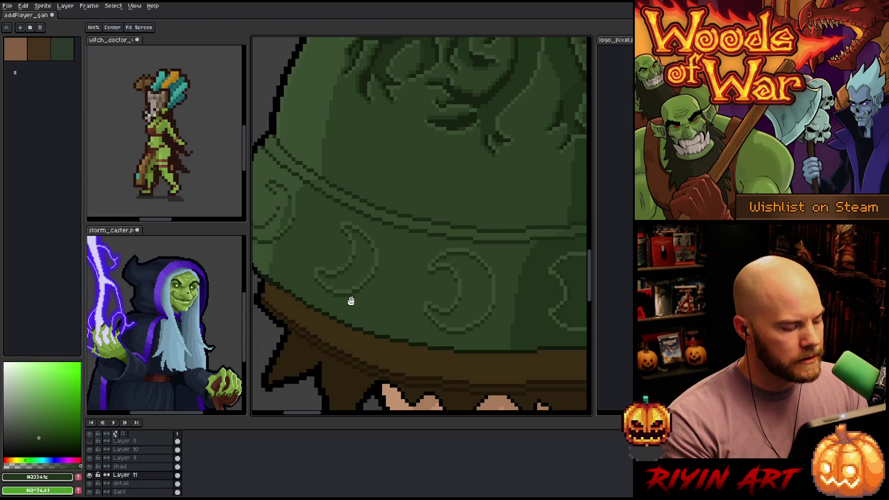
{"action": "scroll", "coordinate": [414, 321], "scroll_direction": "up", "scroll_amount": 2}
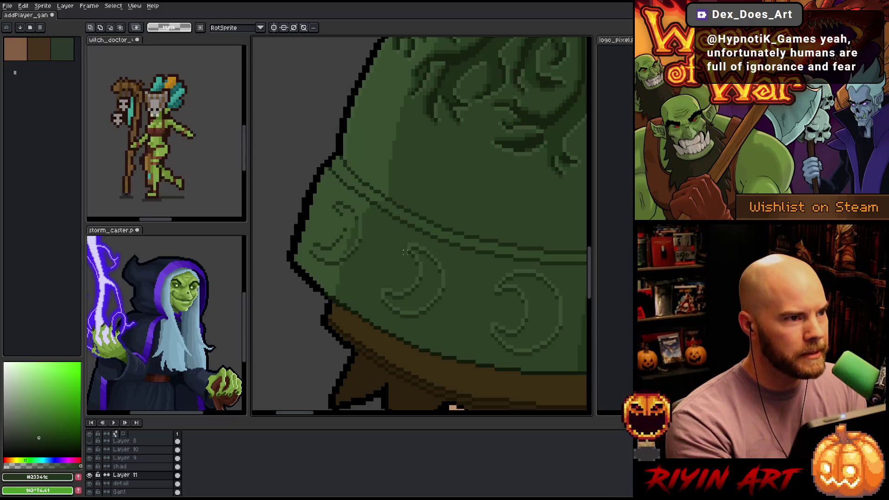
{"action": "key", "text": "b"}
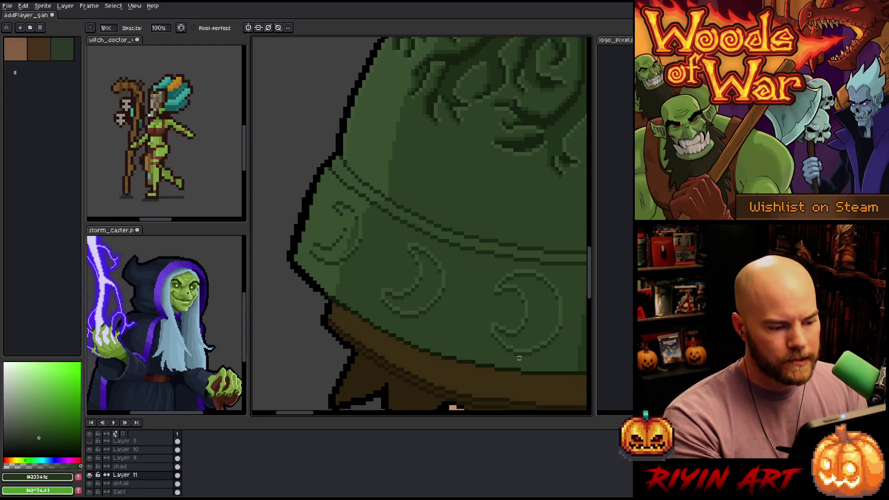
{"action": "mouse_move", "coordinate": [441, 333]}
{"action": "left_mouse_down"}
{"action": "mouse_move", "coordinate": [497, 340]}
{"action": "mouse_move", "coordinate": [444, 316]}
{"action": "left_mouse_up"}
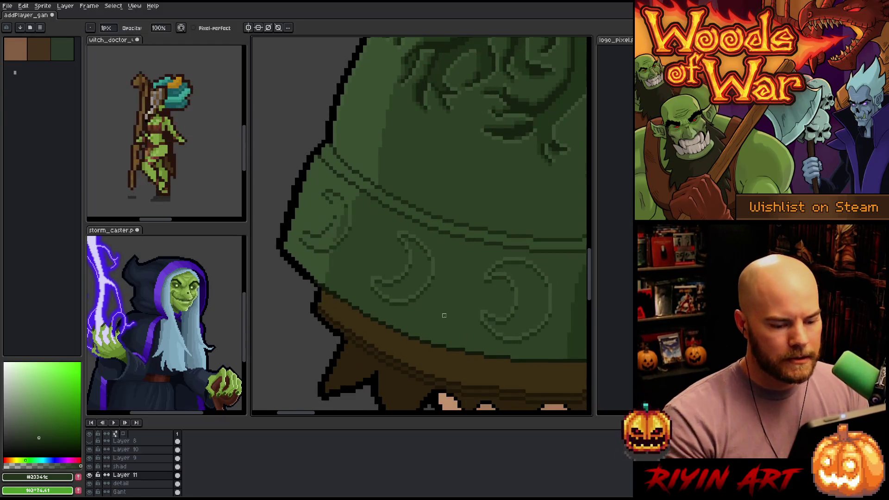
- Raise the leftmost band crescent's lightness to 5 with Hue/Saturation, then deselect
{"action": "key", "text": "m"}
{"action": "left_click_drag", "start_coordinate": [343, 179], "coordinate": [284, 244]}
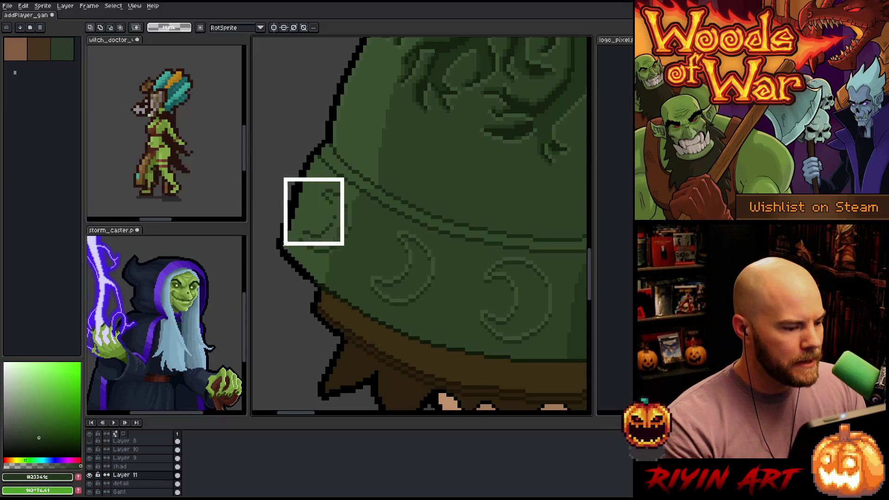
{"action": "left_click_drag", "start_coordinate": [376, 162], "coordinate": [285, 271]}
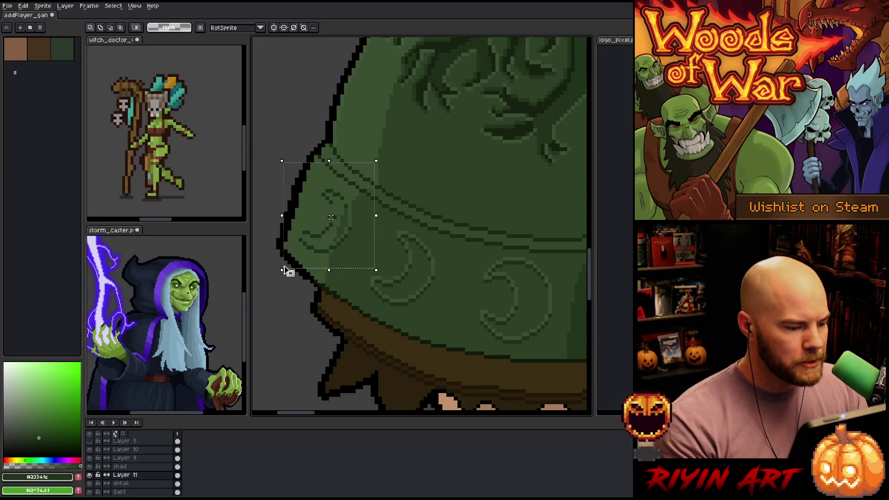
{"action": "key", "text": "ctrl+u"}
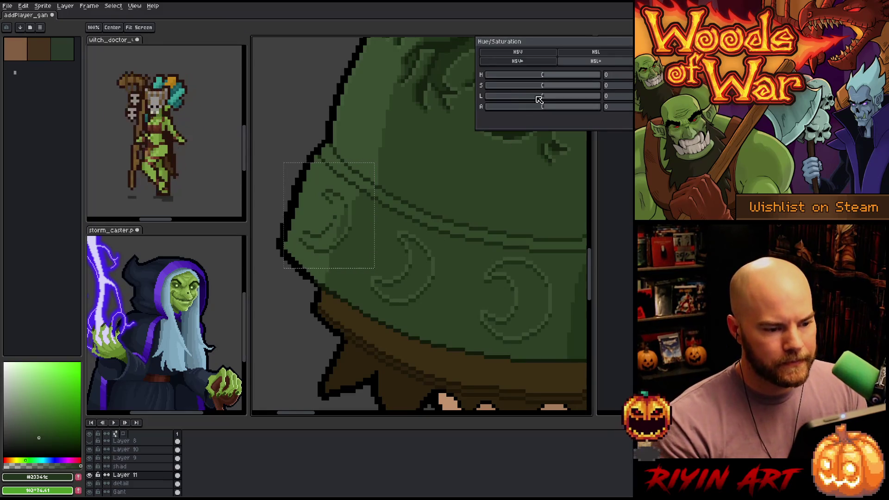
{"action": "left_click_drag", "start_coordinate": [545, 98], "coordinate": [548, 100]}
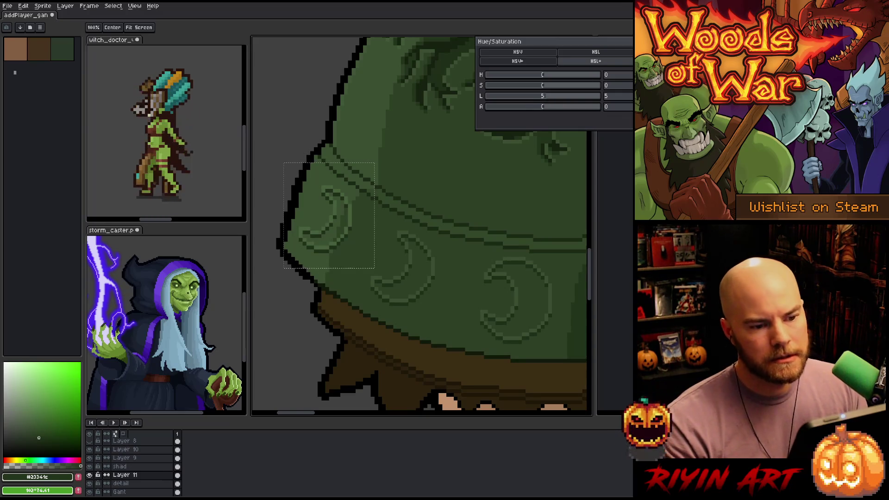
{"action": "key", "text": "Return"}
{"action": "scroll", "coordinate": [421, 251], "scroll_direction": "down", "scroll_amount": 1}
{"action": "key", "text": "ctrl+d"}
{"action": "scroll", "coordinate": [464, 248], "scroll_direction": "down", "scroll_amount": 2}
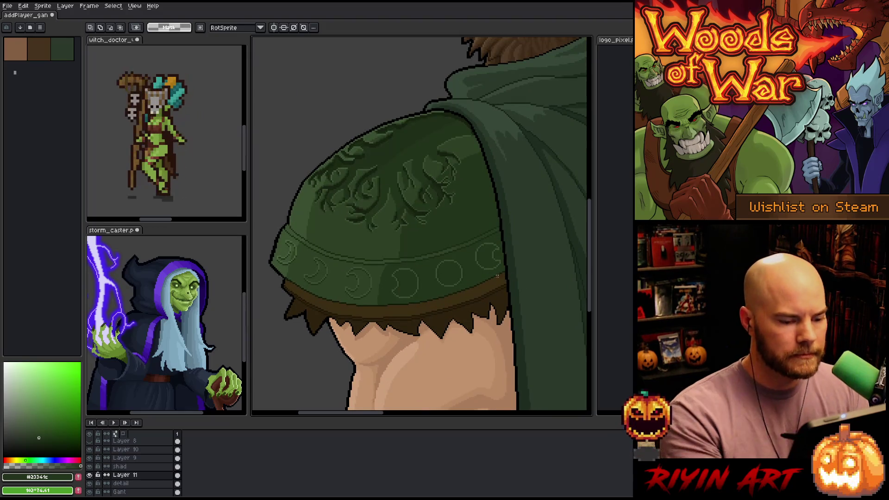
- Lasso the right part of the rim band under the cloak
{"action": "key", "text": "q"}
{"action": "left_click_drag", "start_coordinate": [515, 278], "coordinate": [469, 230]}
{"action": "left_click_drag", "start_coordinate": [379, 284], "coordinate": [509, 319]}
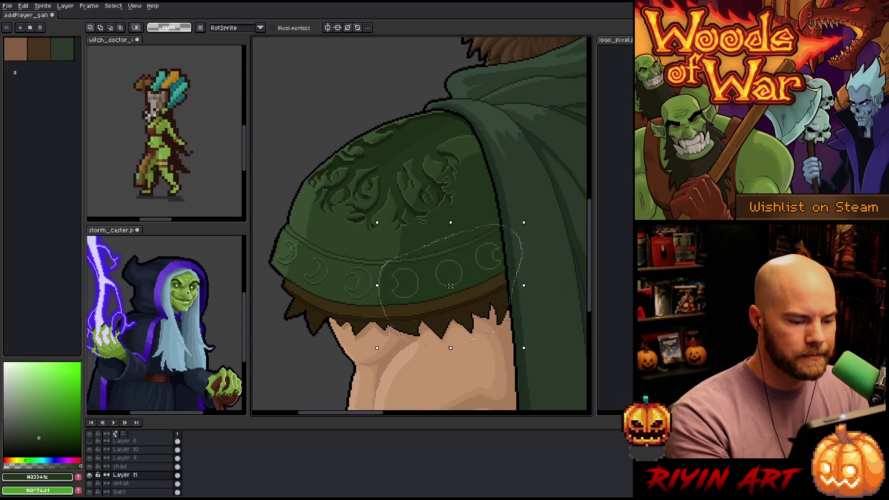
{"action": "key", "text": "ctrl+u"}
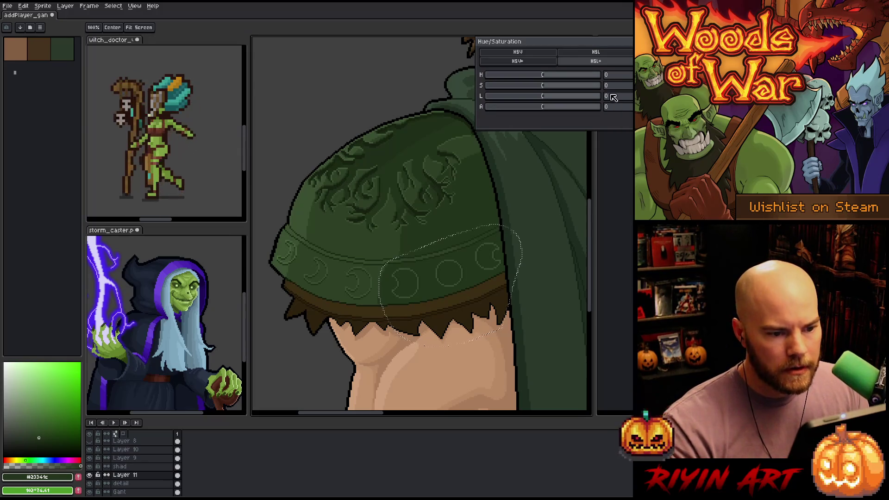
{"action": "left_click", "coordinate": [610, 96]}
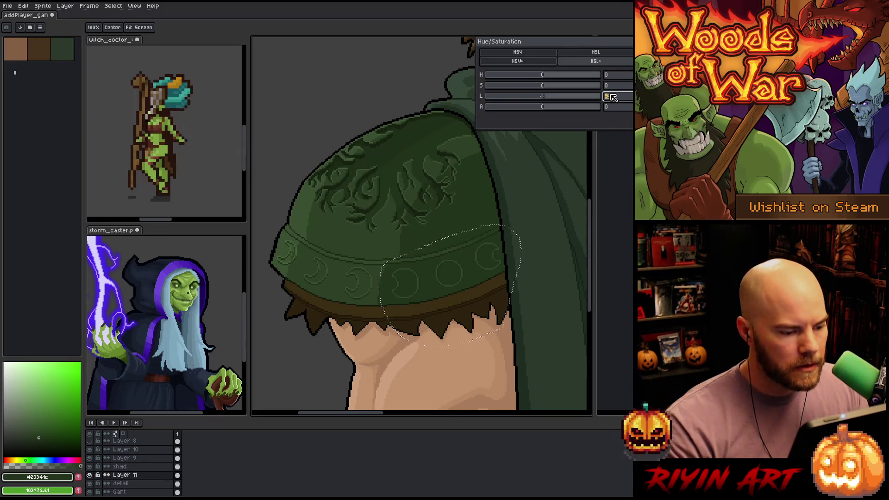
{"action": "key", "text": "Return"}
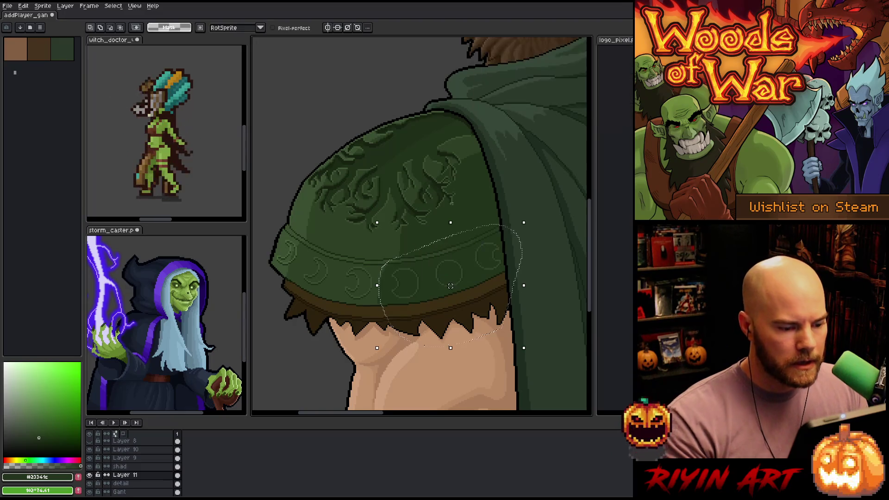
- Replace the sampled hat green in the selection with dark green #2d4025
{"action": "key", "text": "shift+r"}
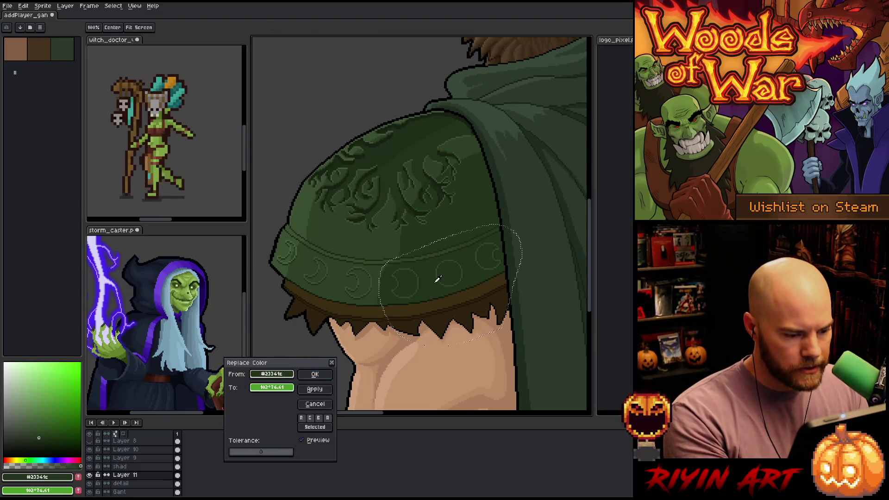
{"action": "left_click", "coordinate": [421, 277]}
{"action": "left_click", "coordinate": [272, 387]}
{"action": "left_click", "coordinate": [321, 274]}
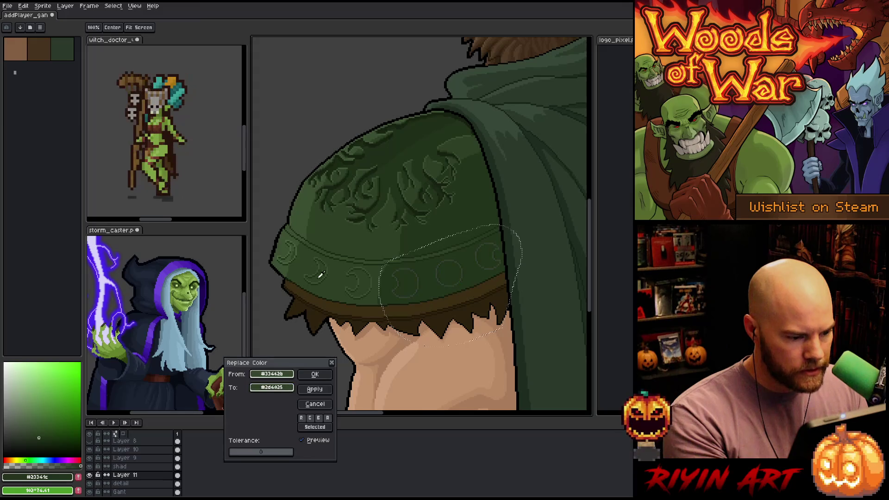
{"action": "left_click", "coordinate": [315, 374]}
{"action": "scroll", "coordinate": [337, 273], "scroll_direction": "up", "scroll_amount": 2}
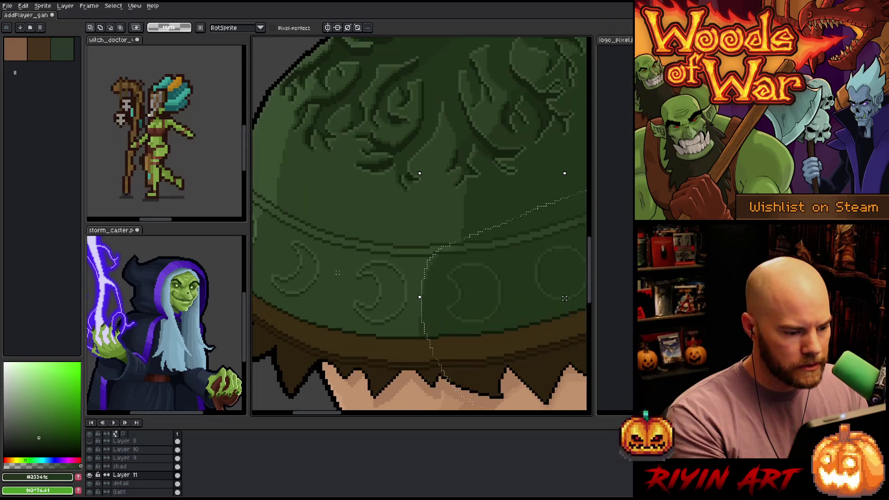
- Select a crescent near the band's middle and lower its lightness in Hue/Saturation
{"action": "mouse_move", "coordinate": [396, 355]}
{"action": "left_mouse_down"}
{"action": "mouse_move", "coordinate": [414, 320]}
{"action": "mouse_move", "coordinate": [341, 275]}
{"action": "mouse_move", "coordinate": [397, 356]}
{"action": "left_mouse_up"}
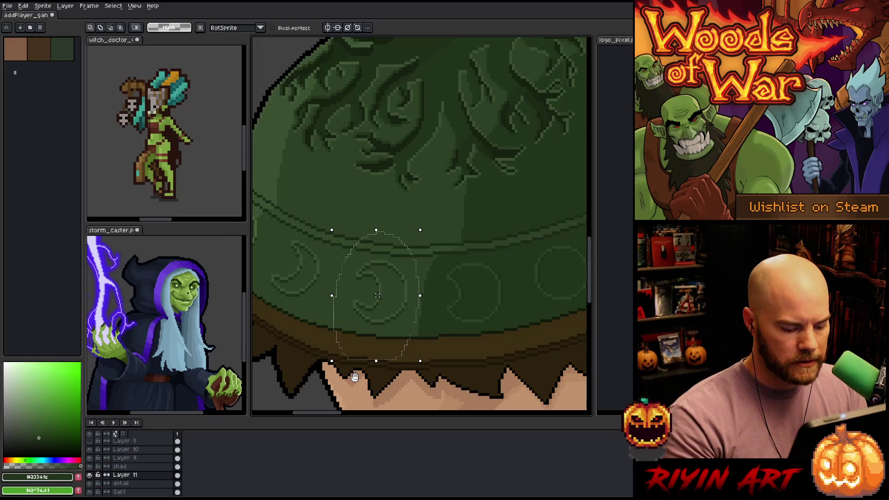
{"action": "key", "text": "ctrl+u"}
{"action": "left_click", "coordinate": [624, 98]}
{"action": "type", "text": "-1"}
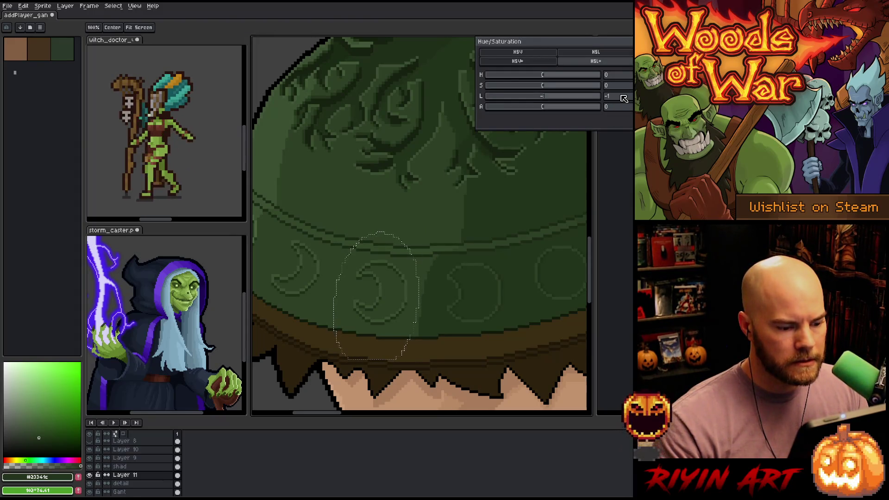
{"action": "key", "text": "Escape"}
{"action": "key", "text": "v"}
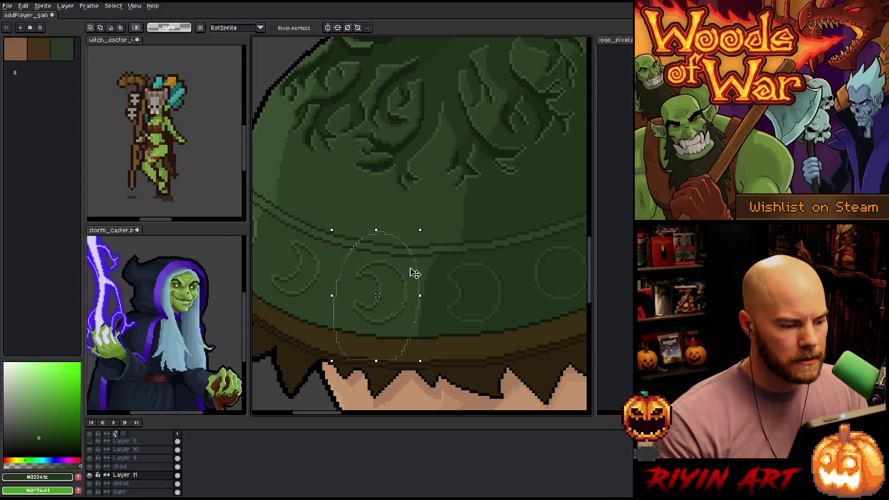
{"action": "scroll", "coordinate": [413, 271], "scroll_direction": "down", "scroll_amount": 2}
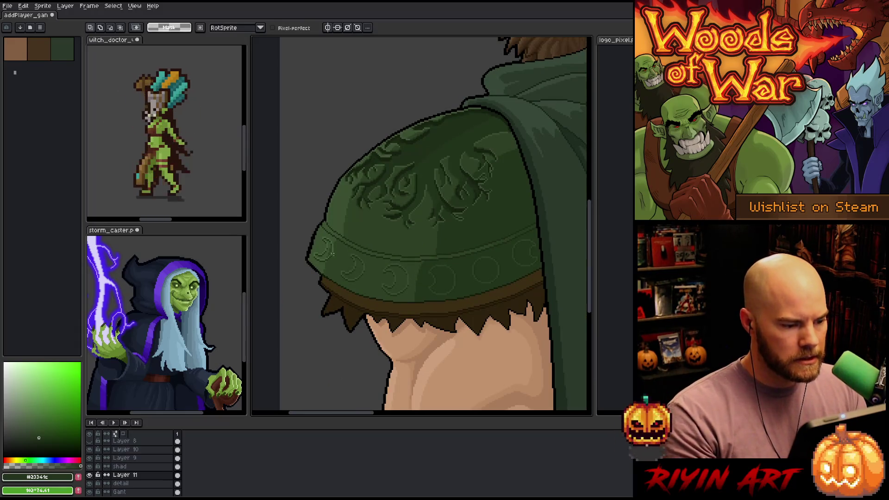
- Darken the crescent at the left edge with lightness -1, then deselect
{"action": "mouse_move", "coordinate": [342, 275]}
{"action": "left_mouse_down"}
{"action": "mouse_move", "coordinate": [347, 222]}
{"action": "mouse_move", "coordinate": [343, 274]}
{"action": "left_mouse_up"}
{"action": "key", "text": "ctrl+u"}
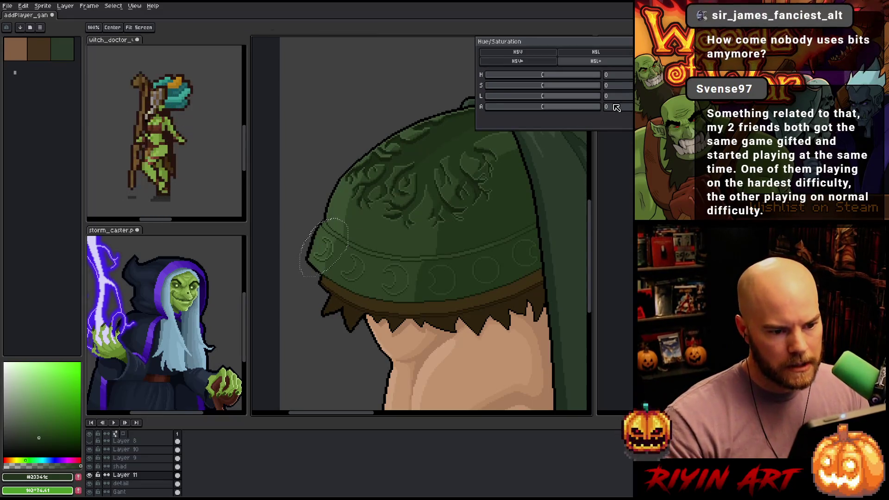
{"action": "left_click", "coordinate": [613, 97]}
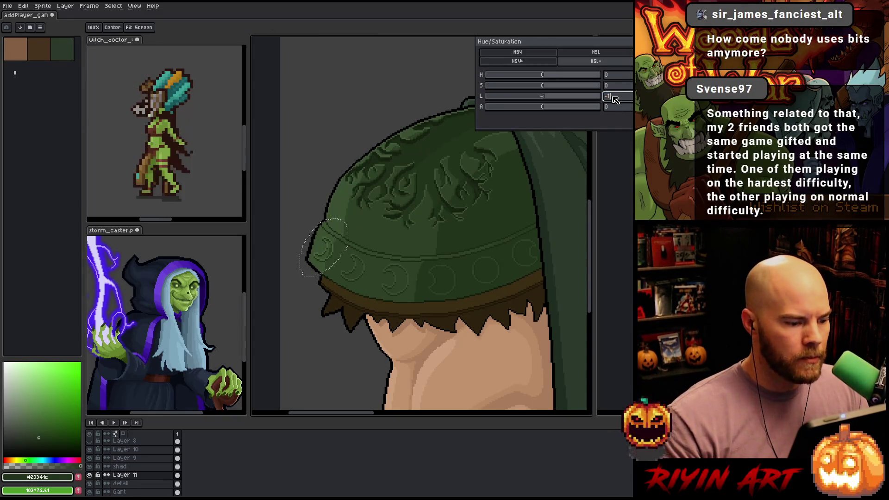
{"action": "type", "text": "-1"}
{"action": "key", "text": "Return"}
{"action": "key", "text": "Return"}
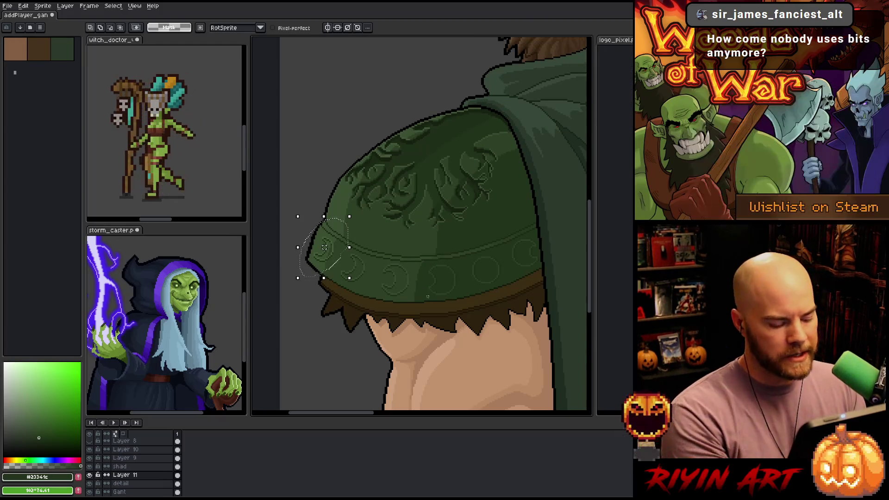
{"action": "key", "text": "ctrl+d"}
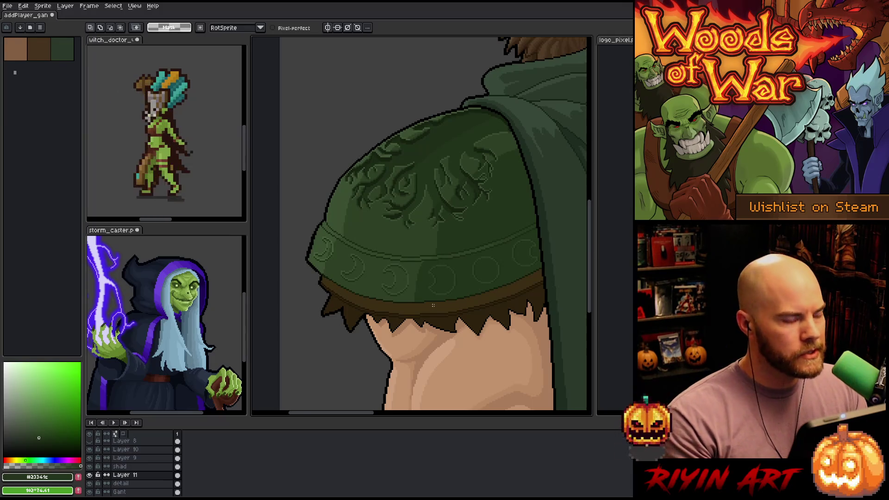
{"action": "scroll", "coordinate": [433, 305], "scroll_direction": "up", "scroll_amount": 2}
{"action": "scroll", "coordinate": [439, 286], "scroll_direction": "down", "scroll_amount": 2}
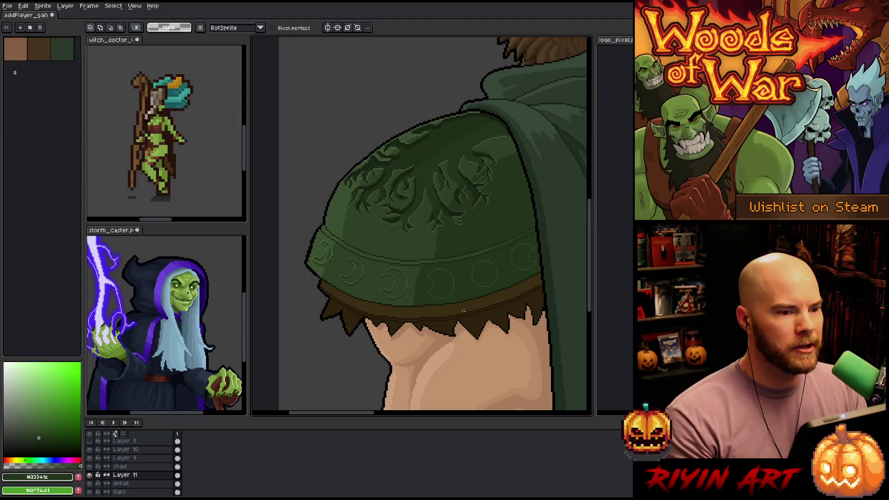
{"action": "scroll", "coordinate": [463, 310], "scroll_direction": "up", "scroll_amount": 1}
{"action": "scroll", "coordinate": [463, 307], "scroll_direction": "down", "scroll_amount": 2}
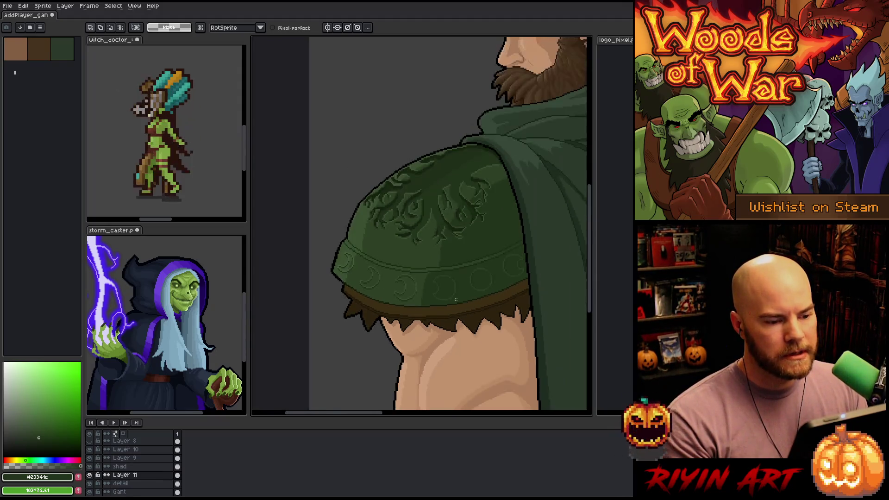
{"action": "scroll", "coordinate": [462, 256], "scroll_direction": "down", "scroll_amount": 3}
{"action": "scroll", "coordinate": [417, 250], "scroll_direction": "up", "scroll_amount": 2}
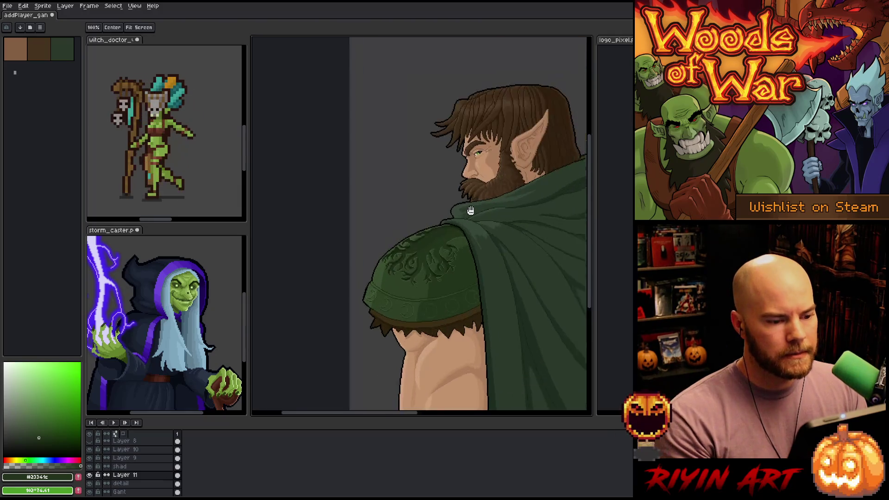
{"action": "scroll", "coordinate": [387, 246], "scroll_direction": "down", "scroll_amount": 1}
{"action": "scroll", "coordinate": [387, 246], "scroll_direction": "up", "scroll_amount": 2}
{"action": "scroll", "coordinate": [386, 247], "scroll_direction": "down", "scroll_amount": 1}
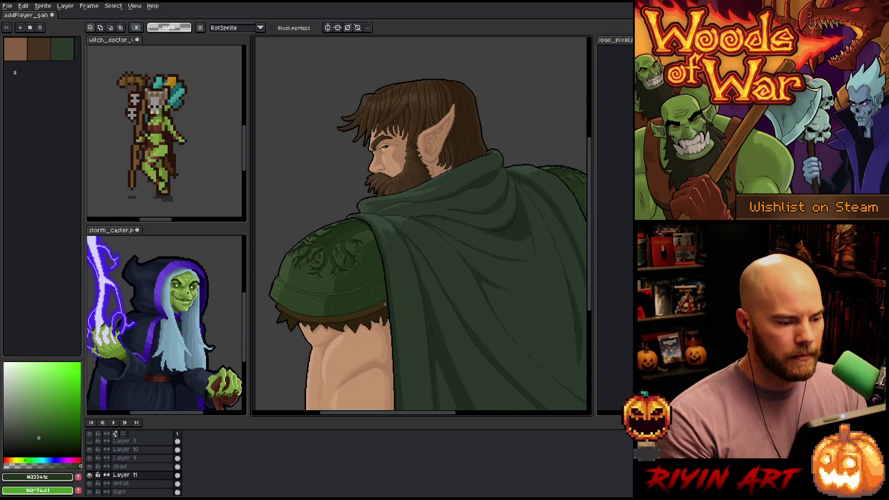
{"action": "left_click_drag", "start_coordinate": [373, 341], "coordinate": [371, 286]}
{"action": "scroll", "coordinate": [417, 278], "scroll_direction": "up", "scroll_amount": 1}
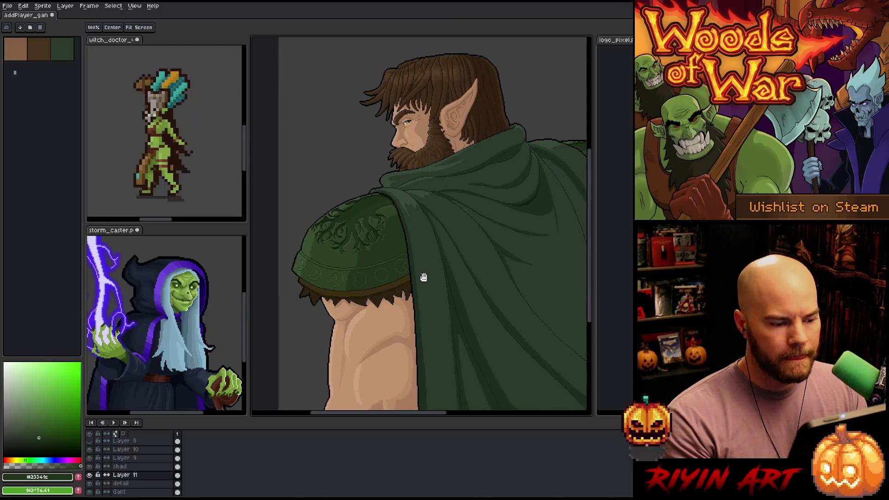
{"action": "scroll", "coordinate": [342, 258], "scroll_direction": "up", "scroll_amount": 1}
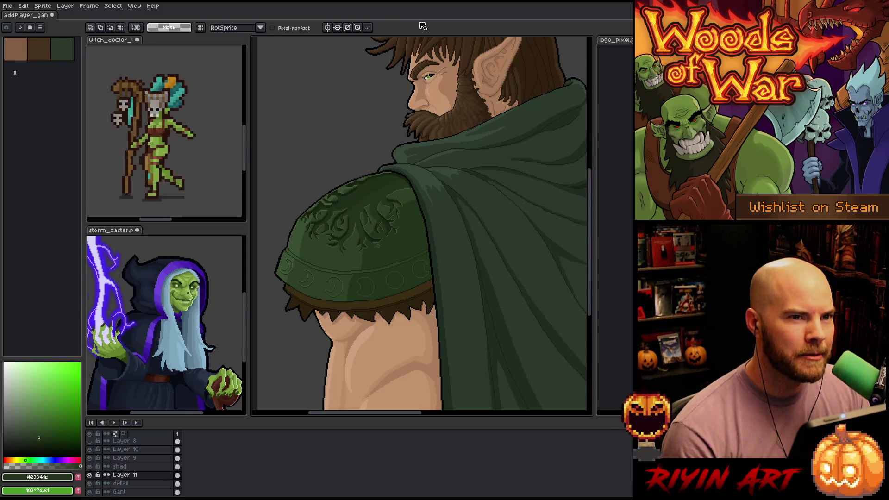
{"action": "scroll", "coordinate": [410, 210], "scroll_direction": "down", "scroll_amount": 2}
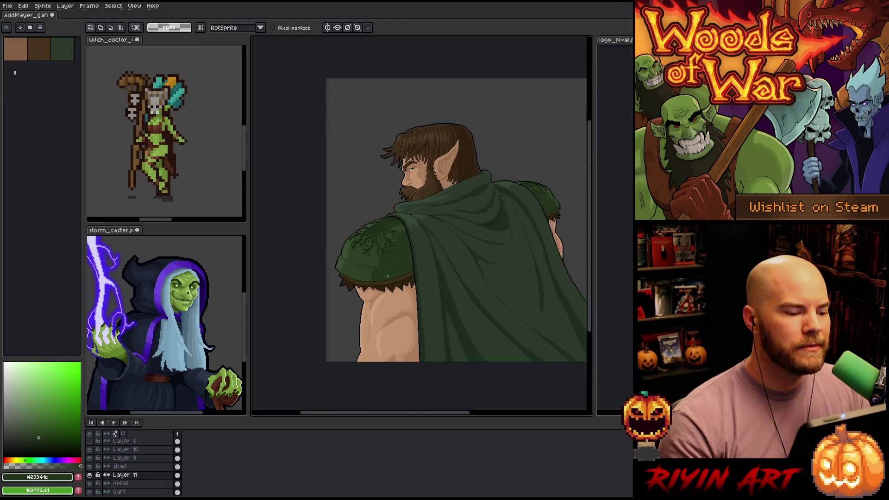
{"action": "scroll", "coordinate": [415, 231], "scroll_direction": "up", "scroll_amount": 5}
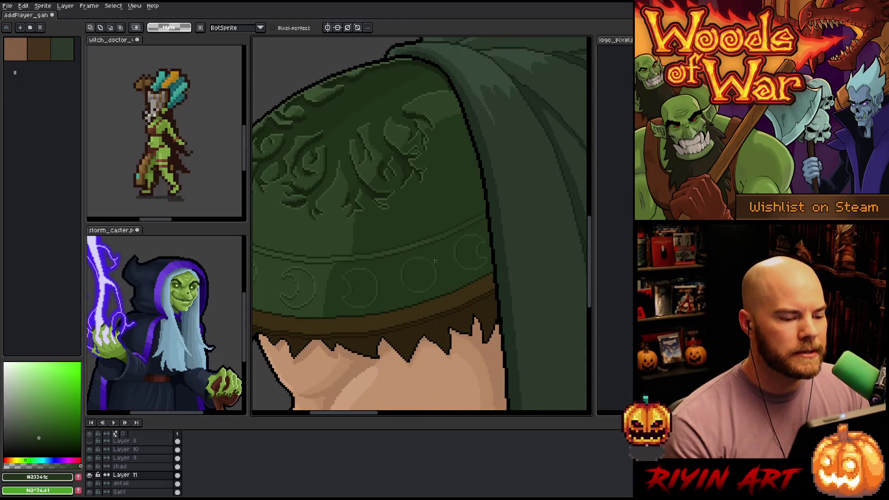
{"action": "key", "text": "m"}
{"action": "left_click_drag", "start_coordinate": [504, 213], "coordinate": [389, 328]}
{"action": "key", "text": "ctrl+d"}
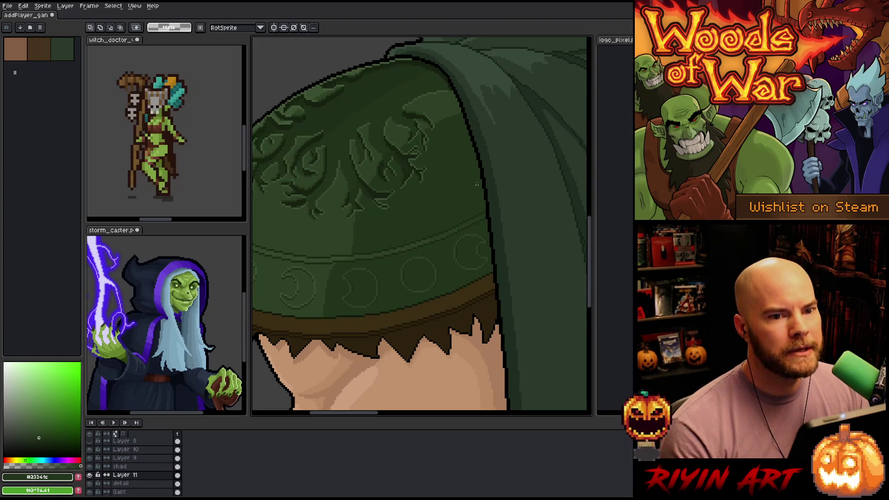
{"action": "scroll", "coordinate": [477, 184], "scroll_direction": "down", "scroll_amount": 1}
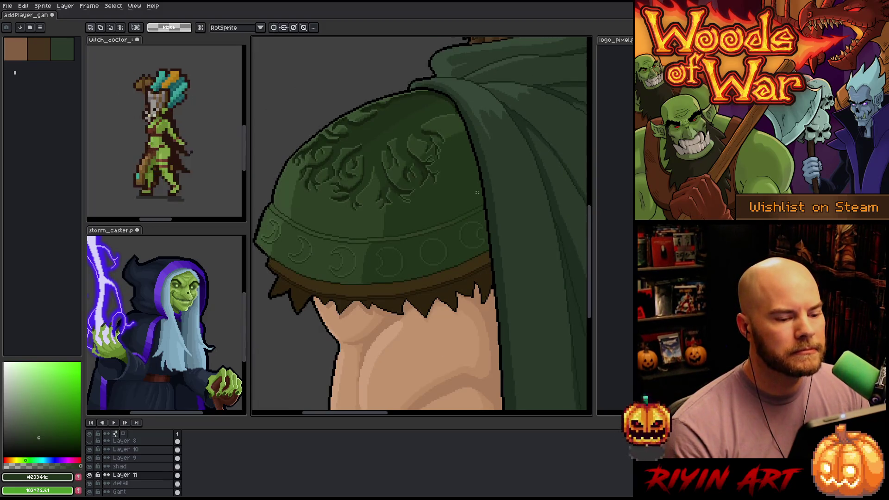
{"action": "scroll", "coordinate": [476, 192], "scroll_direction": "up", "scroll_amount": 1}
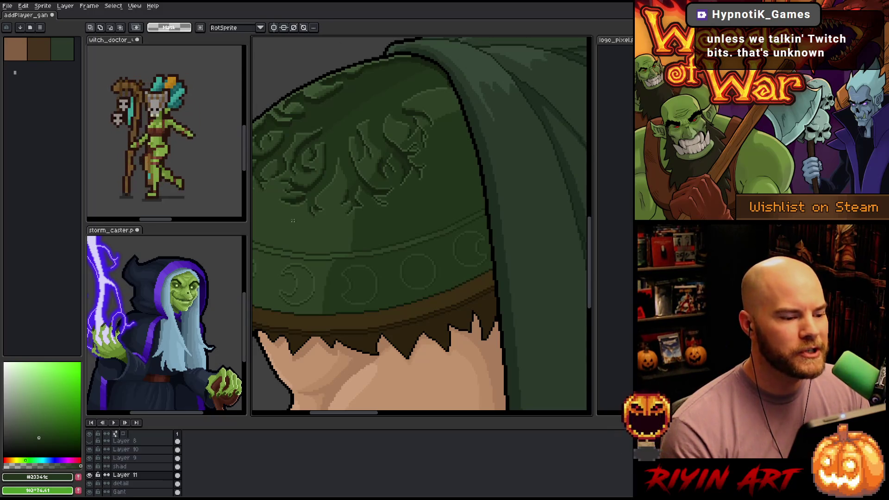
{"action": "scroll", "coordinate": [292, 221], "scroll_direction": "down", "scroll_amount": 3}
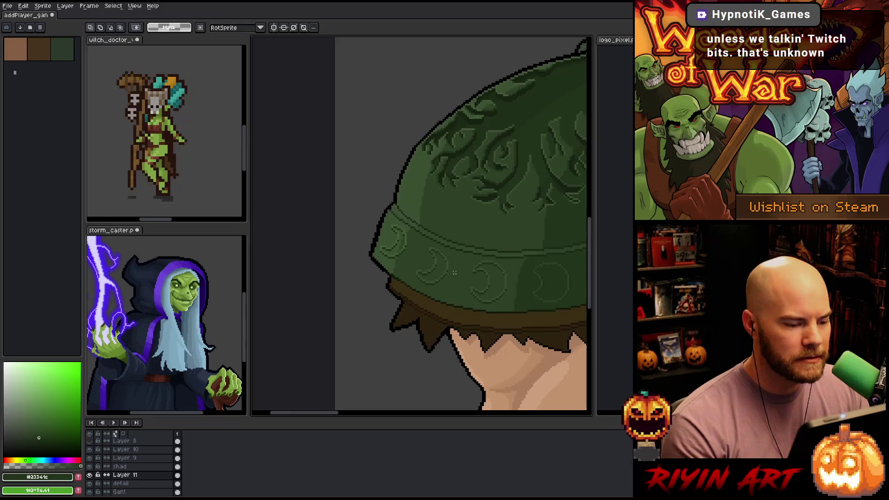
{"action": "scroll", "coordinate": [454, 273], "scroll_direction": "up", "scroll_amount": 3}
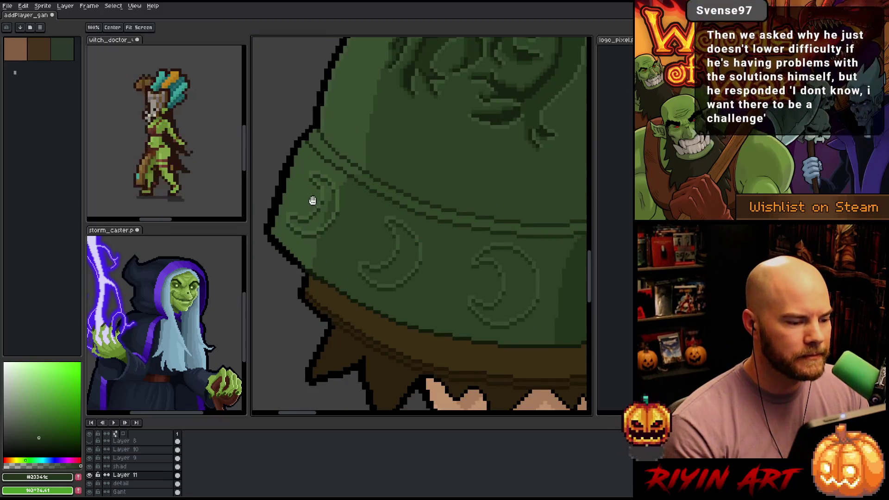
{"action": "left_click_drag", "start_coordinate": [312, 200], "coordinate": [333, 204]}
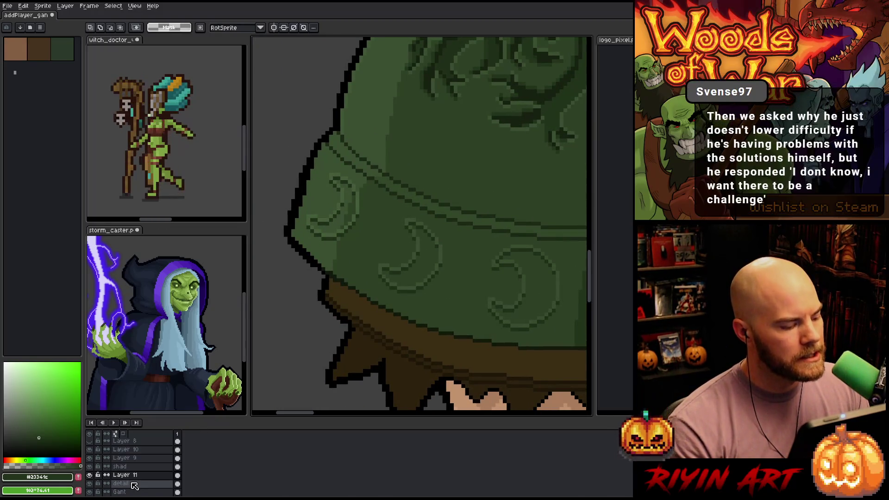
- Make the detail layer active and switch to the Pencil tool
{"action": "key", "text": "alt+Up"}
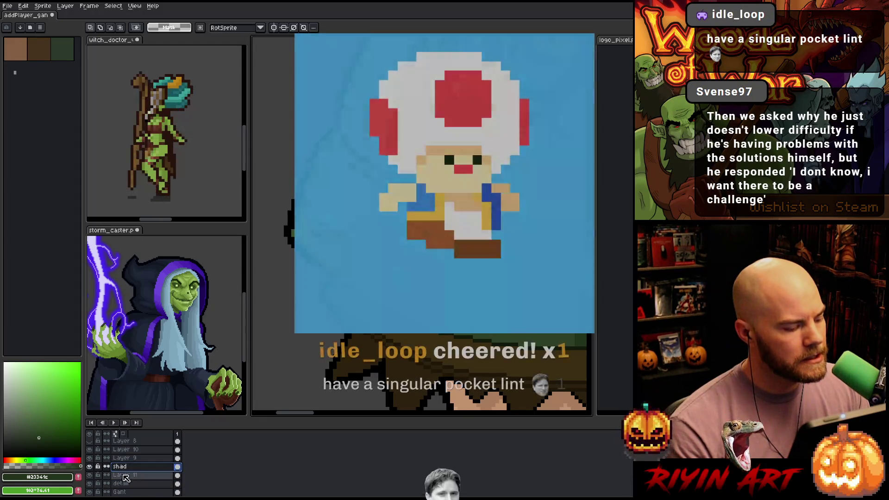
{"action": "left_click", "coordinate": [99, 484]}
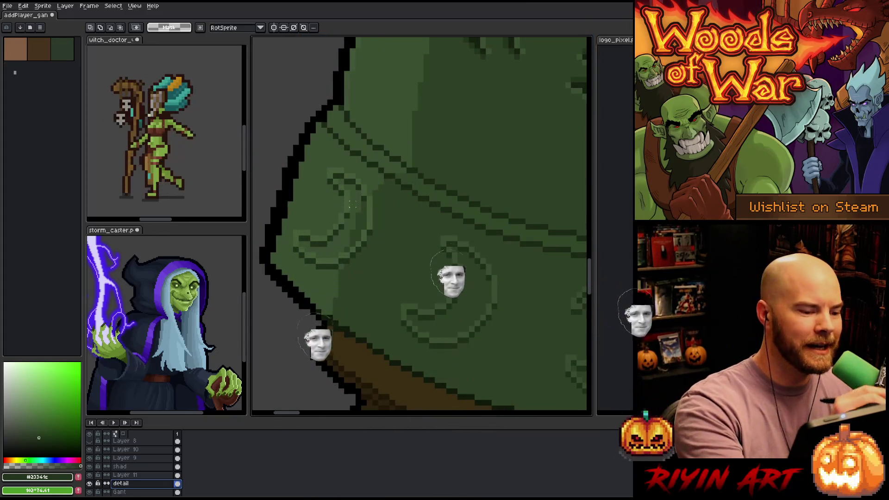
{"action": "key", "text": "b"}
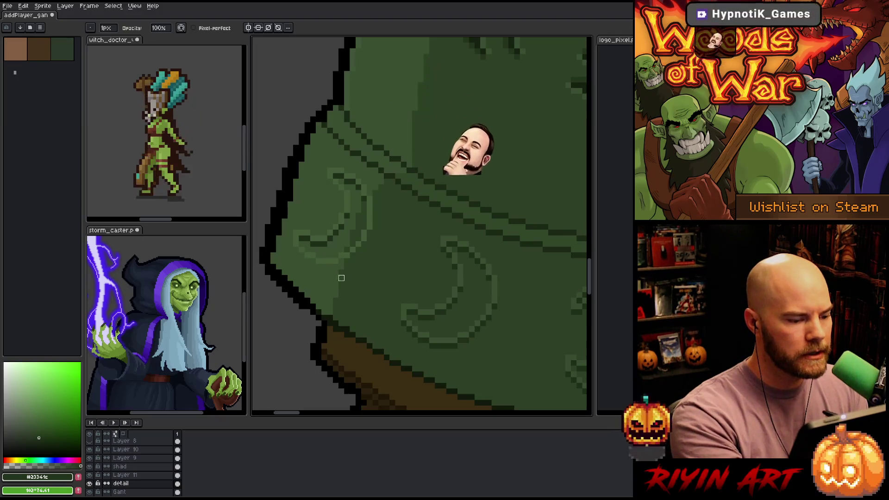
- Pan and zoom along the rim band to inspect its crescent and circle motifs
{"action": "key", "text": "space"}
{"action": "scroll", "coordinate": [500, 324], "scroll_direction": "up", "scroll_amount": 1}
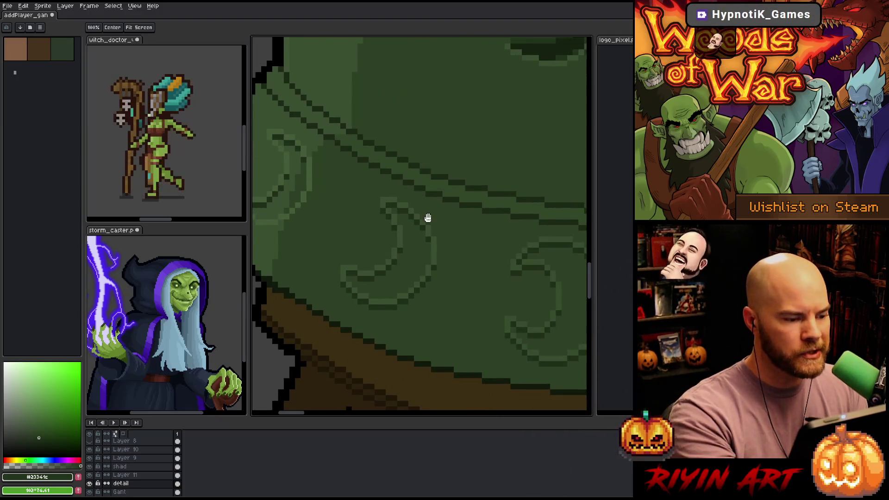
{"action": "left_click_drag", "start_coordinate": [356, 170], "coordinate": [389, 177]}
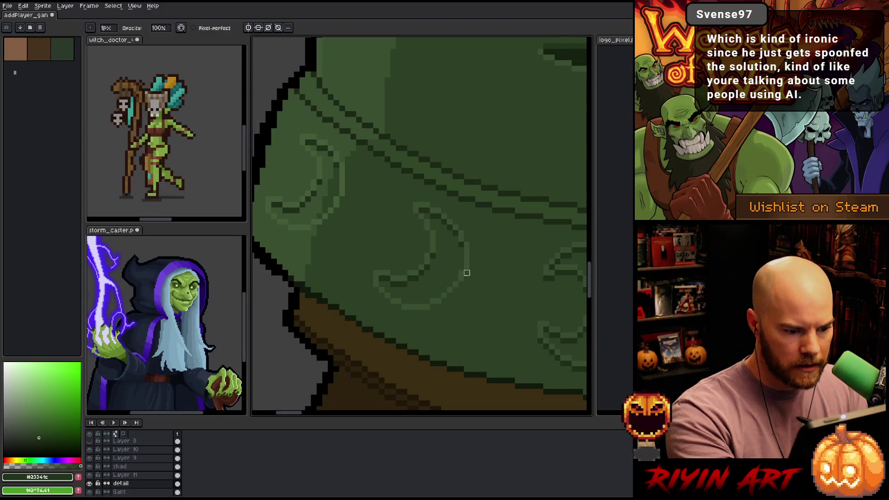
{"action": "scroll", "coordinate": [416, 269], "scroll_direction": "right", "scroll_amount": 5}
{"action": "scroll", "coordinate": [423, 317], "scroll_direction": "down", "scroll_amount": 4}
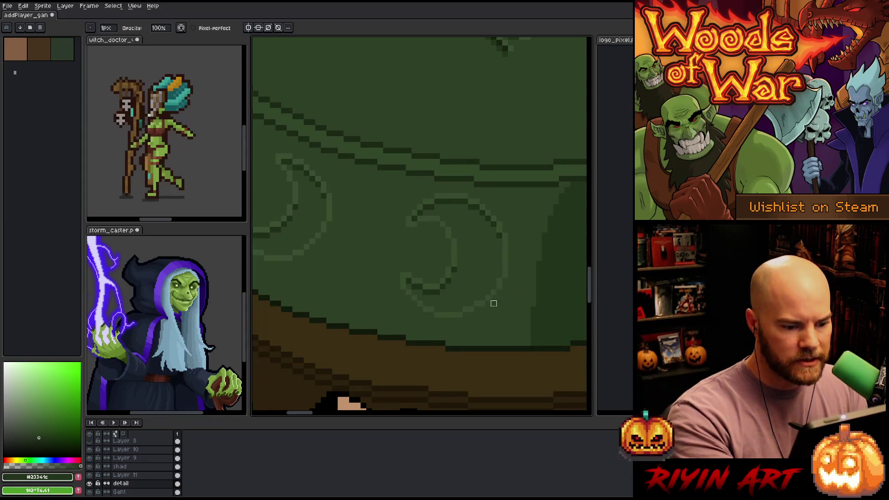
{"action": "key", "text": "space"}
{"action": "left_click_drag", "start_coordinate": [514, 296], "coordinate": [448, 327]}
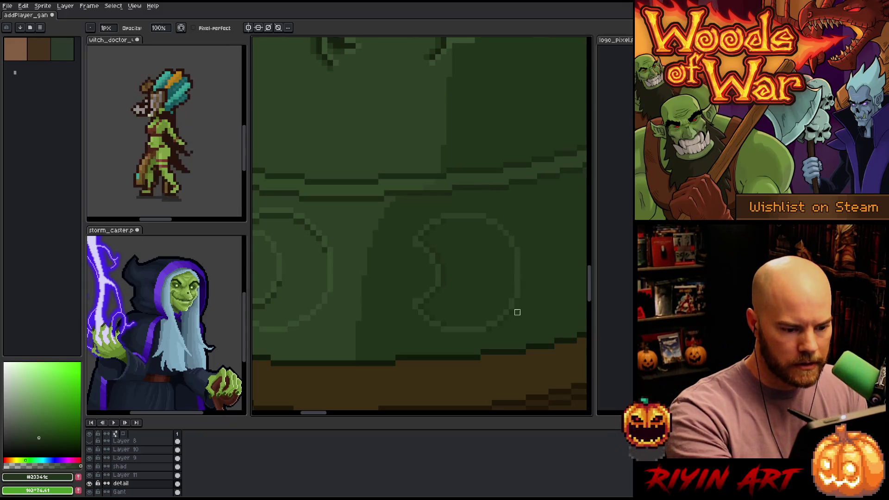
{"action": "key", "text": "space"}
{"action": "left_click_drag", "start_coordinate": [482, 331], "coordinate": [361, 334]}
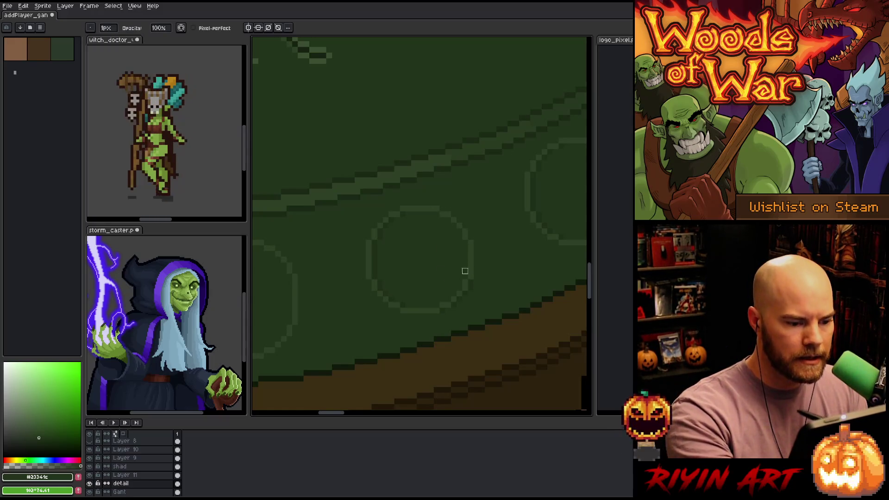
{"action": "key", "text": "space"}
{"action": "mouse_move", "coordinate": [436, 313]}
{"action": "left_mouse_down"}
{"action": "mouse_move", "coordinate": [347, 341]}
{"action": "mouse_move", "coordinate": [469, 171]}
{"action": "left_mouse_up"}
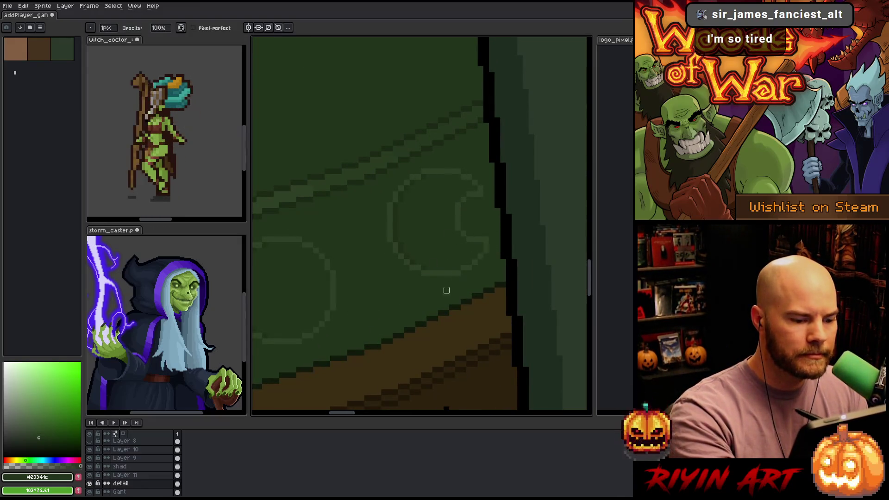
{"action": "scroll", "coordinate": [463, 256], "scroll_direction": "down", "scroll_amount": 2}
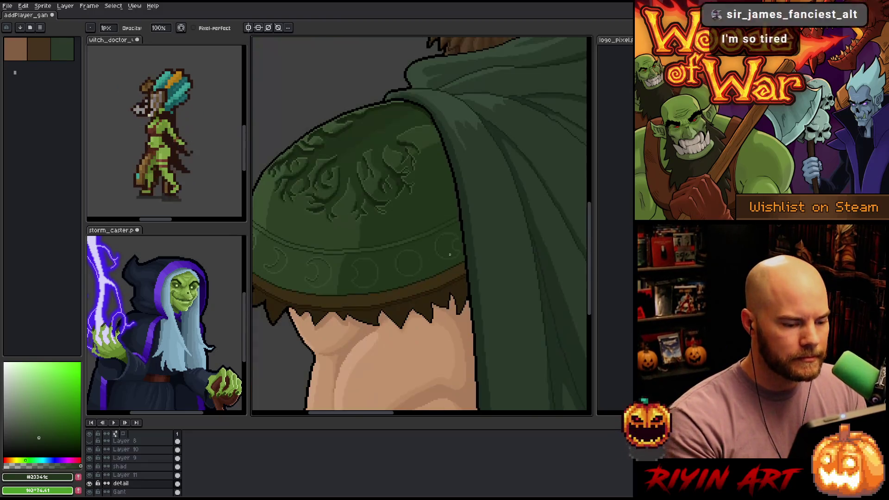
{"action": "left_click_drag", "start_coordinate": [422, 274], "coordinate": [502, 273]}
{"action": "scroll", "coordinate": [398, 262], "scroll_direction": "up", "scroll_amount": 2}
{"action": "scroll", "coordinate": [397, 263], "scroll_direction": "up", "scroll_amount": 3}
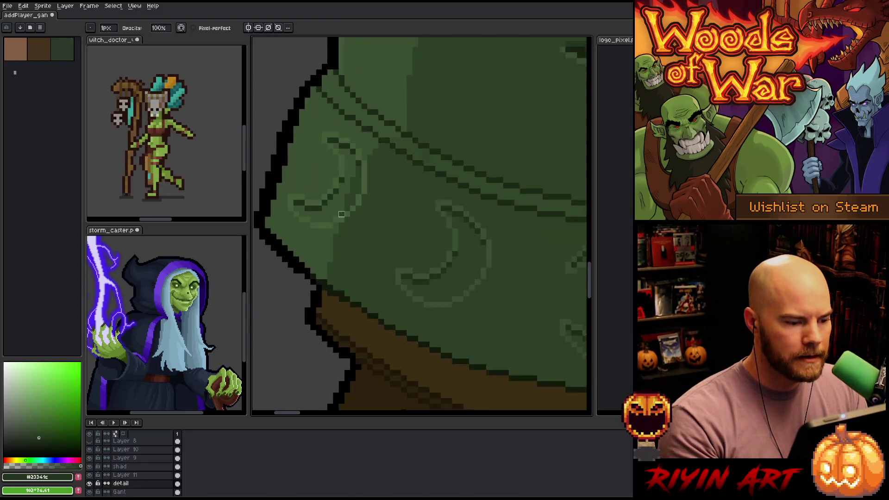
- Pick the hat's dark green and draw a short dark line on the front crescent
{"action": "left_click", "coordinate": [382, 144], "text": "alt"}
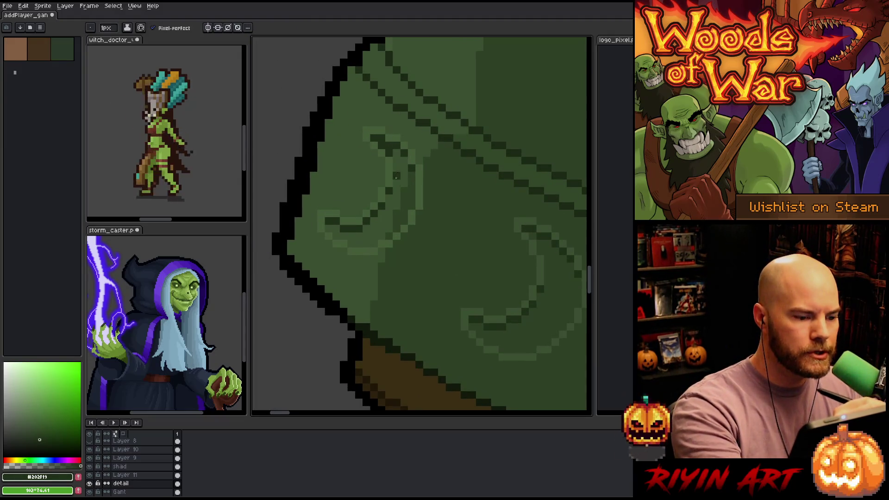
{"action": "left_click_drag", "start_coordinate": [396, 183], "coordinate": [395, 161]}
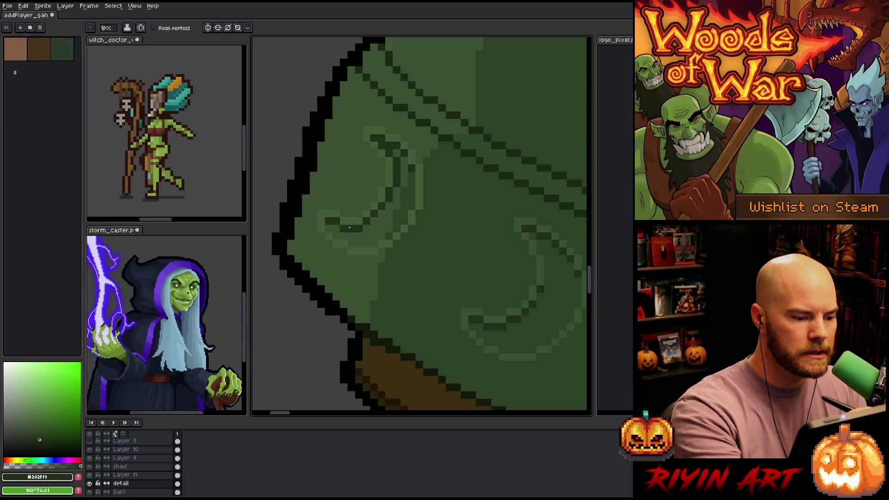
{"action": "left_click_drag", "start_coordinate": [487, 318], "coordinate": [469, 308]}
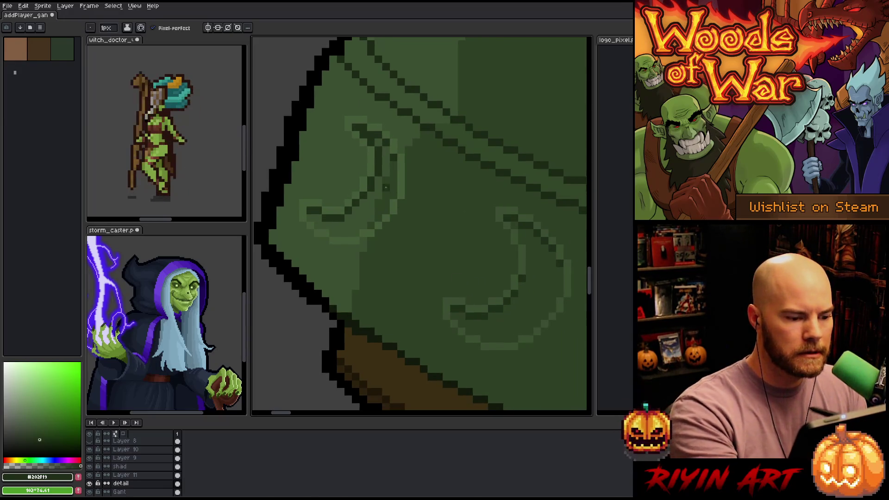
{"action": "key", "text": "alt"}
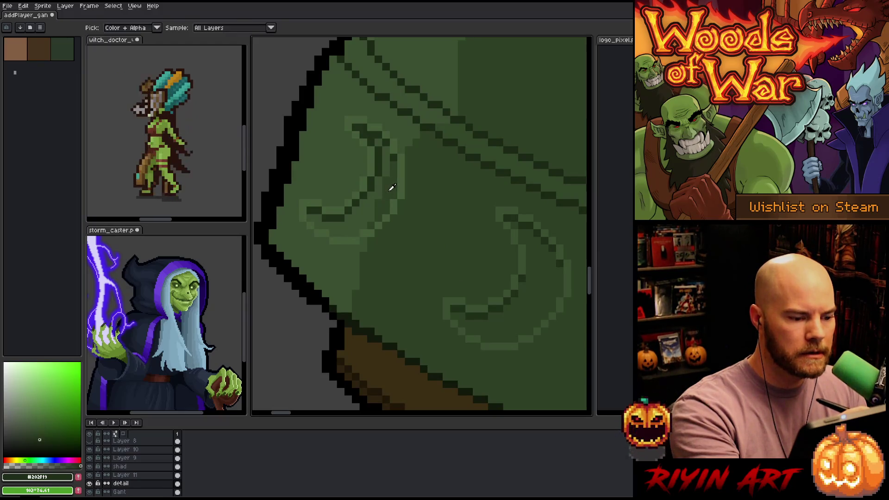
{"action": "left_click", "coordinate": [391, 189]}
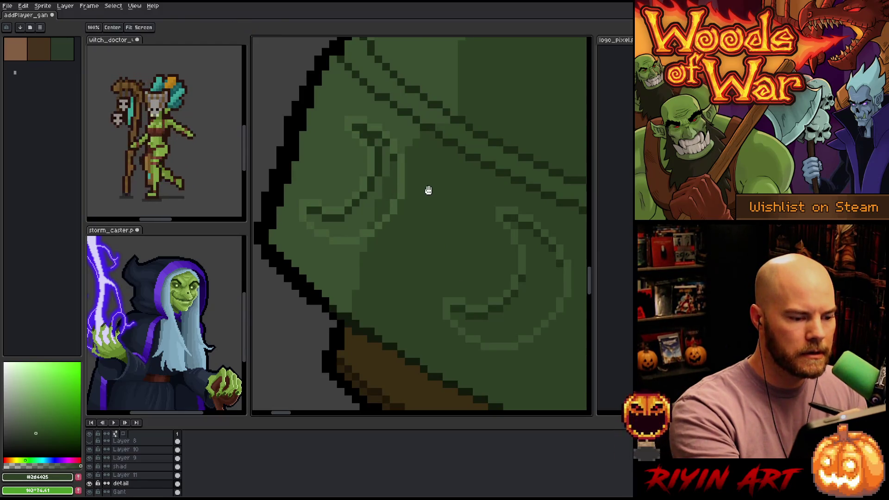
{"action": "scroll", "coordinate": [426, 188], "scroll_direction": "down", "scroll_amount": 3}
{"action": "scroll", "coordinate": [480, 214], "scroll_direction": "up", "scroll_amount": 2}
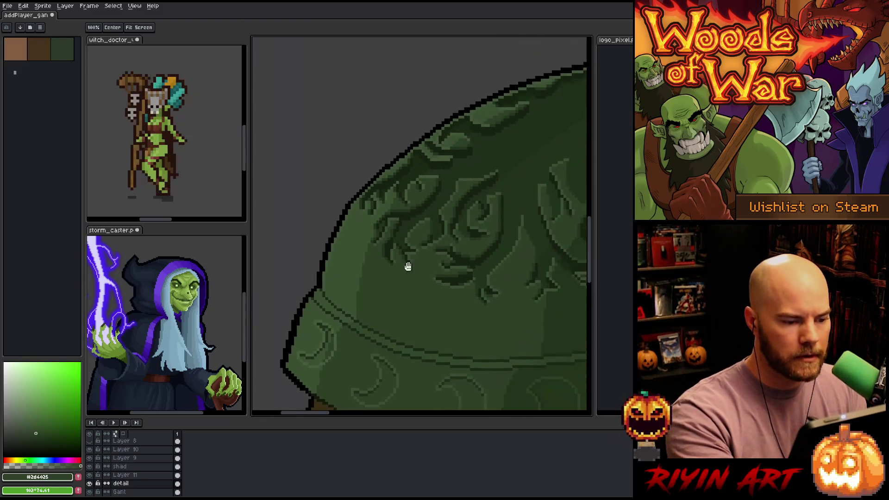
{"action": "key", "text": "alt"}
{"action": "left_click", "coordinate": [326, 341]}
- Sample a darker pauldron green and paint it along the crescent fold's lower-left
{"action": "key", "text": "g"}
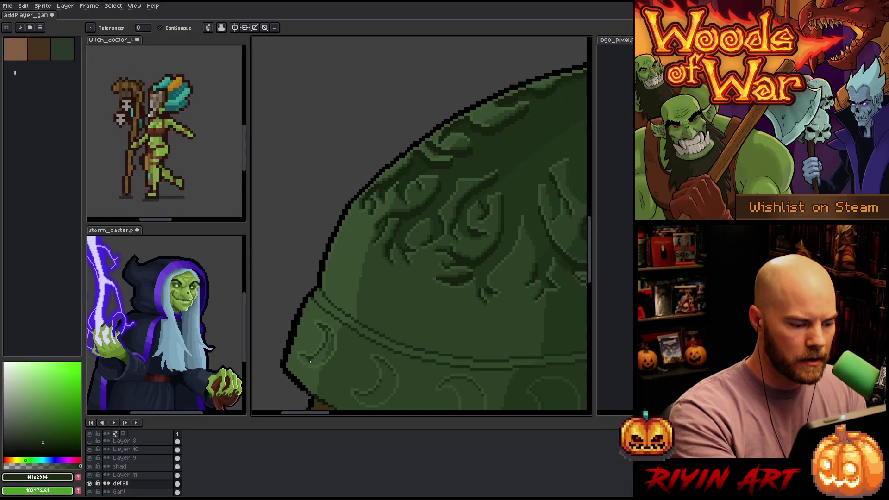
{"action": "key", "text": "alt"}
{"action": "left_click", "coordinate": [511, 181]}
{"action": "scroll", "coordinate": [391, 264], "scroll_direction": "down", "scroll_amount": 1}
{"action": "scroll", "coordinate": [413, 239], "scroll_direction": "up", "scroll_amount": 3}
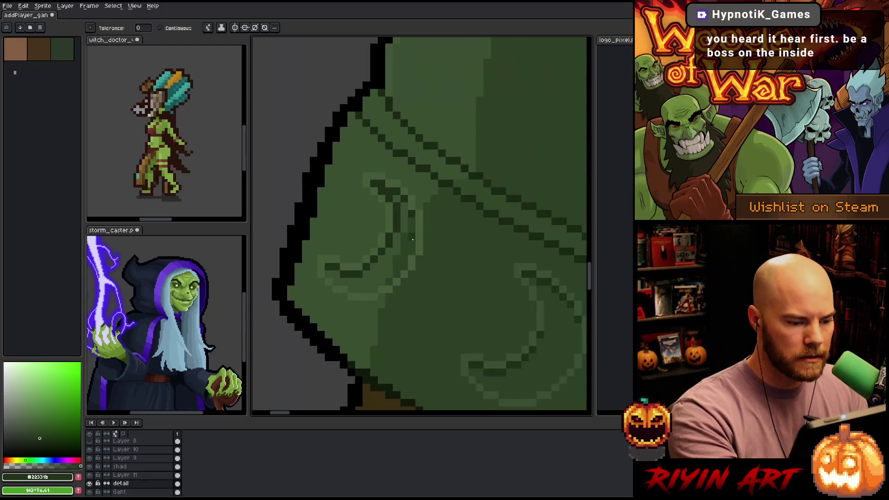
{"action": "key", "text": "b"}
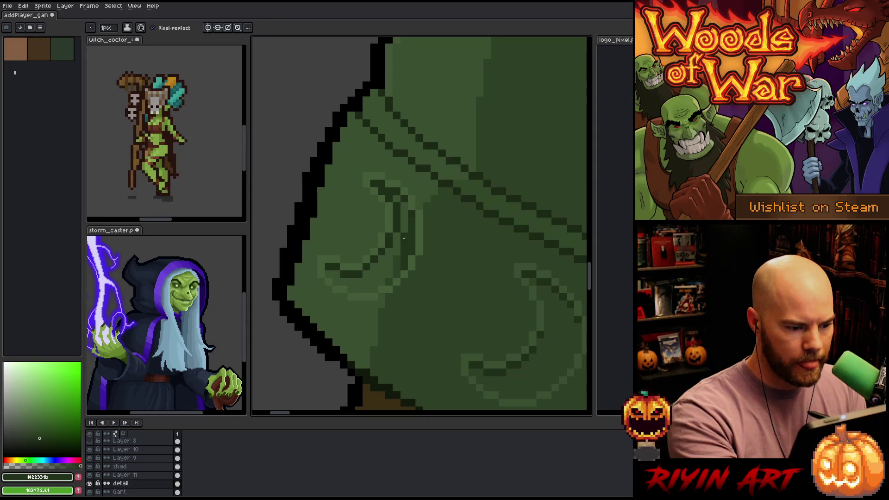
{"action": "mouse_move", "coordinate": [391, 261]}
{"action": "left_mouse_down"}
{"action": "mouse_move", "coordinate": [382, 280]}
{"action": "mouse_move", "coordinate": [361, 289]}
{"action": "left_mouse_up"}
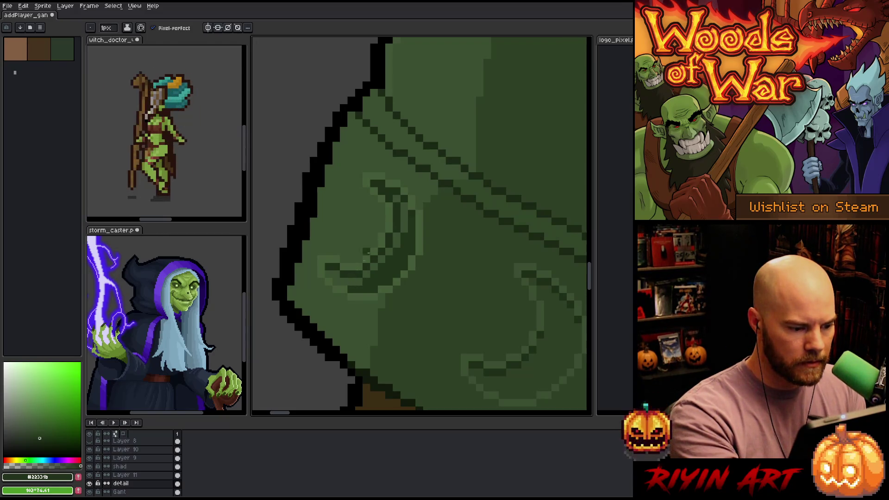
- Extend the dark green pixels along the crescent's curve
{"action": "mouse_move", "coordinate": [440, 292]}
{"action": "left_mouse_down"}
{"action": "mouse_move", "coordinate": [425, 301]}
{"action": "mouse_move", "coordinate": [404, 280]}
{"action": "mouse_move", "coordinate": [444, 161]}
{"action": "left_mouse_up"}
{"action": "scroll", "coordinate": [425, 301], "scroll_direction": "up", "scroll_amount": 1}
{"action": "left_click_drag", "start_coordinate": [314, 312], "coordinate": [424, 242]}
{"action": "left_click_drag", "start_coordinate": [388, 288], "coordinate": [386, 309]}
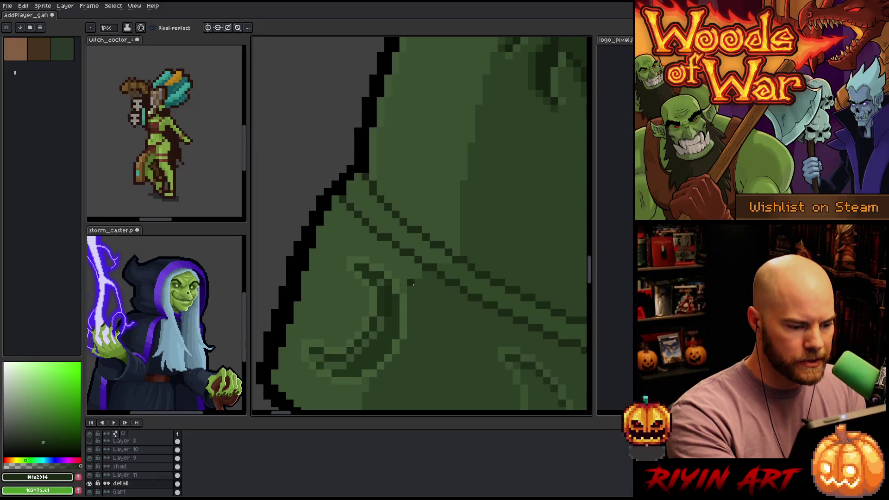
{"action": "left_click_drag", "start_coordinate": [411, 288], "coordinate": [370, 357]}
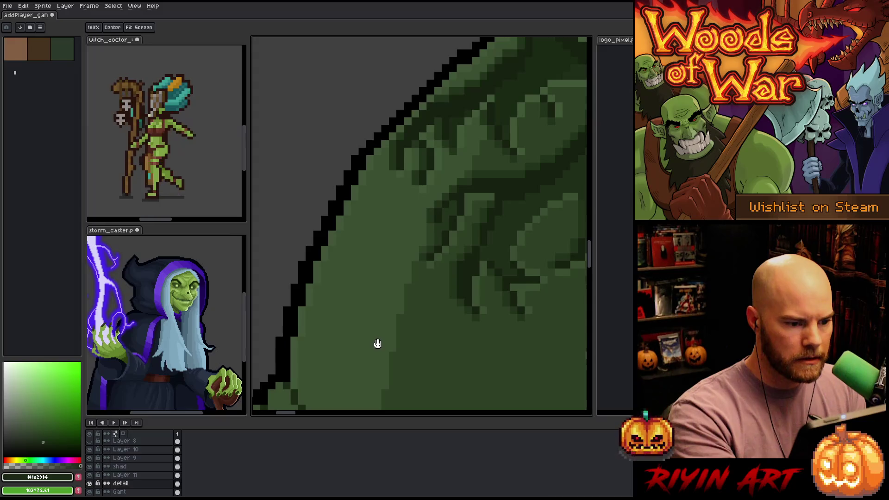
{"action": "left_click_drag", "start_coordinate": [447, 103], "coordinate": [473, 141]}
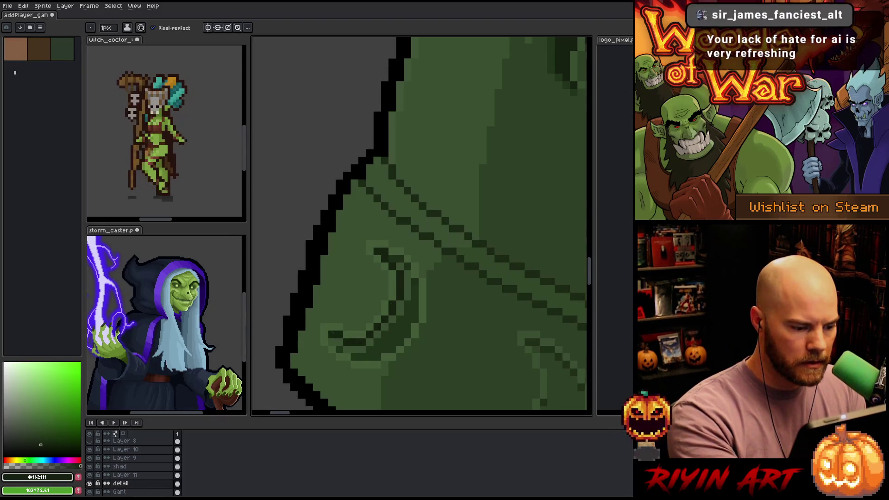
{"action": "left_click_drag", "start_coordinate": [441, 290], "coordinate": [416, 208]}
- Add dark vine-green shadow pixels along the crescent's lower curve and up its inner edge
{"action": "key", "text": "i"}
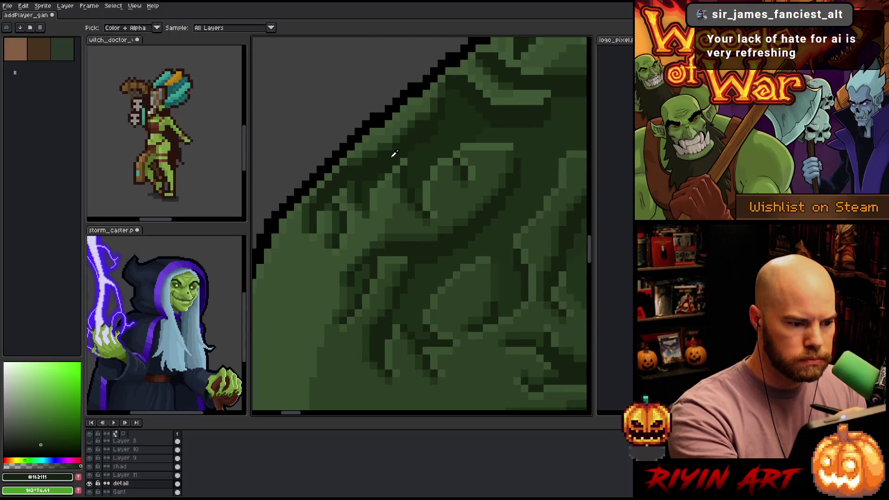
{"action": "left_click", "coordinate": [453, 116]}
{"action": "mouse_move", "coordinate": [438, 153]}
{"action": "left_mouse_down"}
{"action": "mouse_move", "coordinate": [508, 125]}
{"action": "mouse_move", "coordinate": [427, 246]}
{"action": "left_mouse_up"}
{"action": "left_click", "coordinate": [362, 305]}
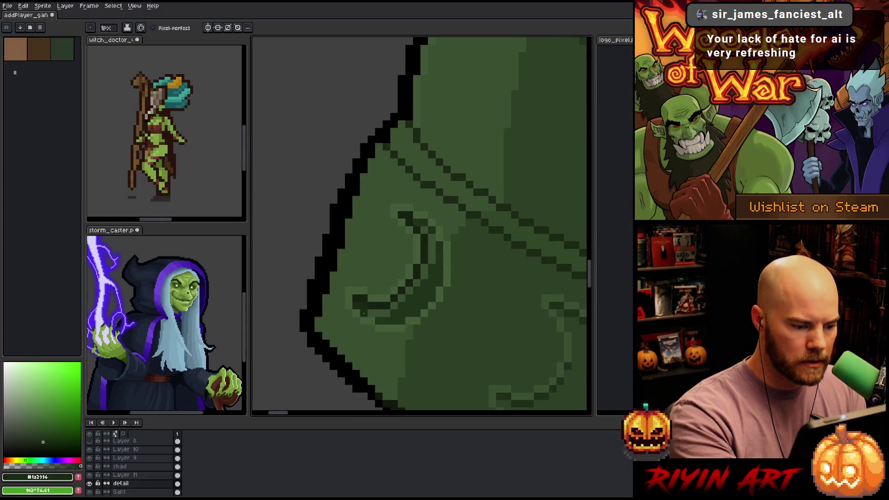
{"action": "left_click", "coordinate": [386, 313]}
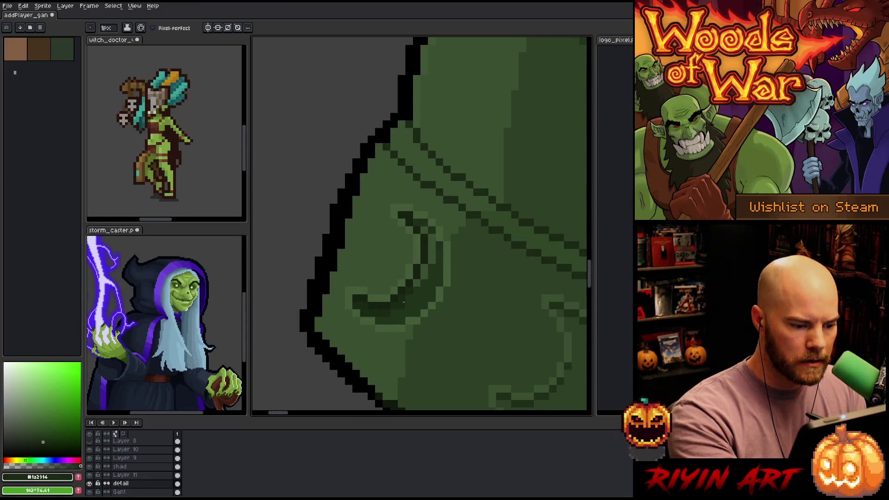
{"action": "left_click", "coordinate": [424, 275]}
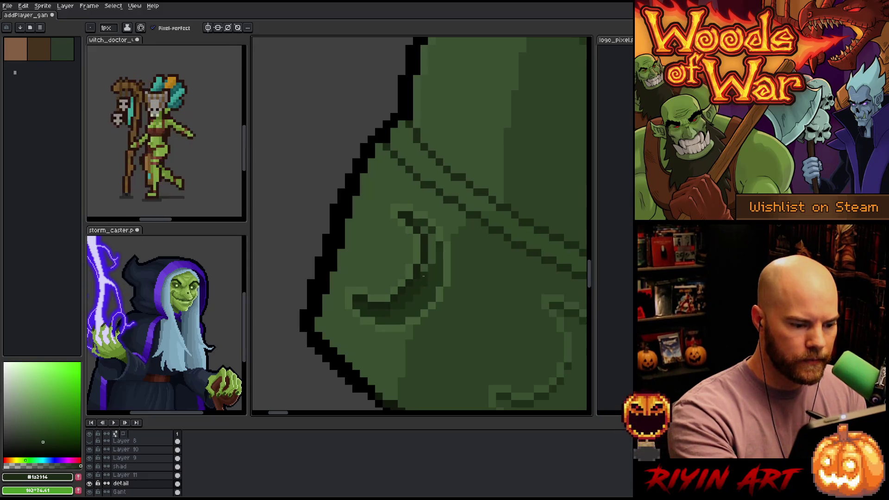
{"action": "left_click_drag", "start_coordinate": [431, 264], "coordinate": [428, 236]}
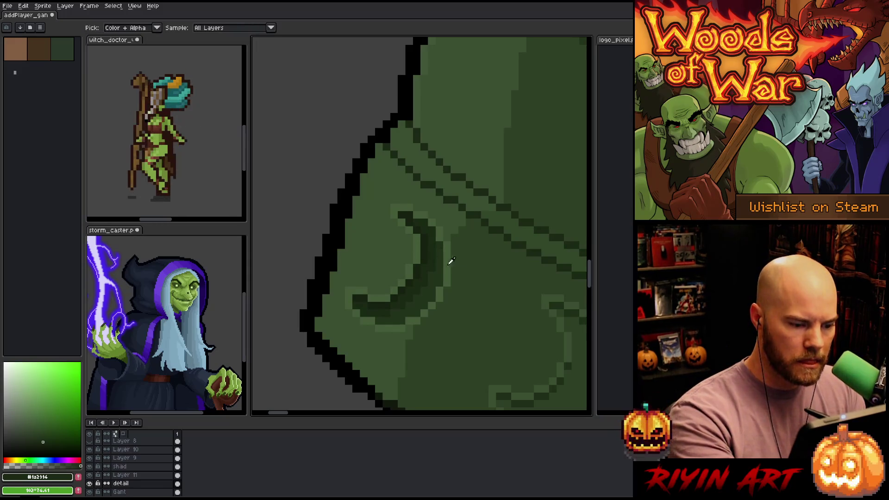
- Sample the mid green beside the crescent and make Layer 11 active
{"action": "left_click", "coordinate": [414, 248], "text": "alt"}
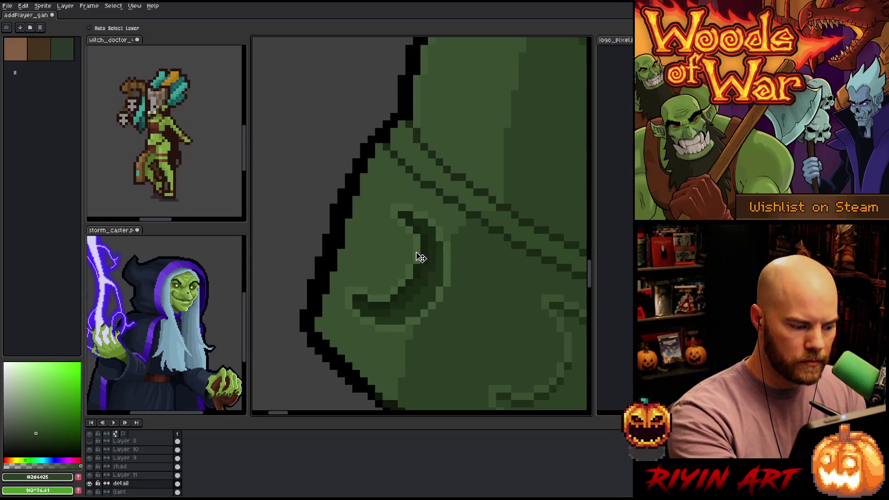
{"action": "left_click", "coordinate": [417, 254], "text": "ctrl"}
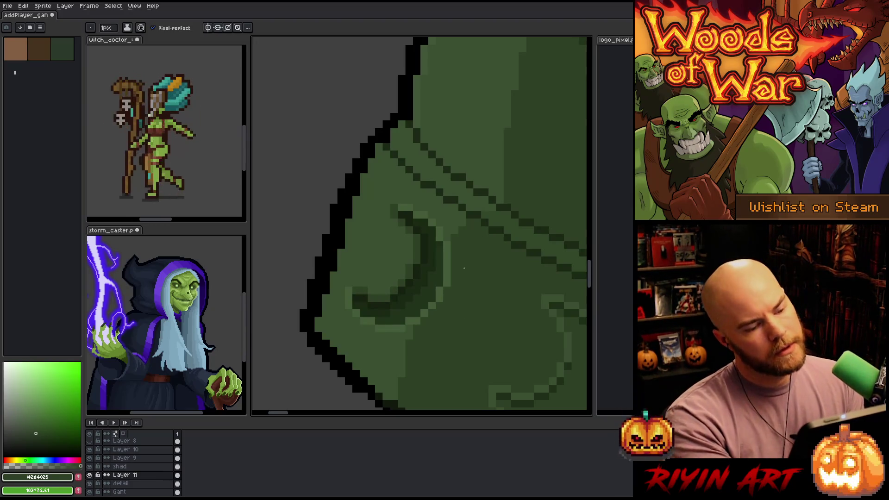
{"action": "scroll", "coordinate": [436, 306], "scroll_direction": "down", "scroll_amount": 3}
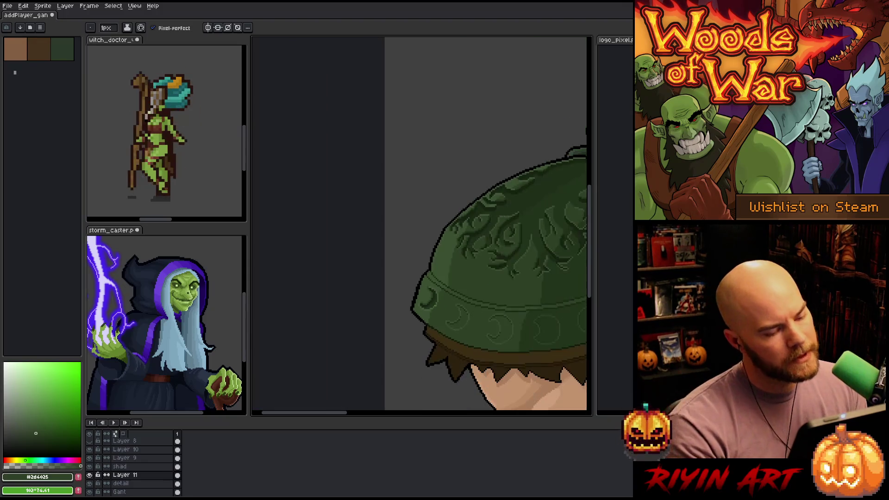
- Bring the pauldron's left rim into view, switch to Layer 10 and pick green #415638
{"action": "scroll", "coordinate": [439, 308], "scroll_direction": "up", "scroll_amount": 2}
{"action": "scroll", "coordinate": [439, 308], "scroll_direction": "down", "scroll_amount": 2}
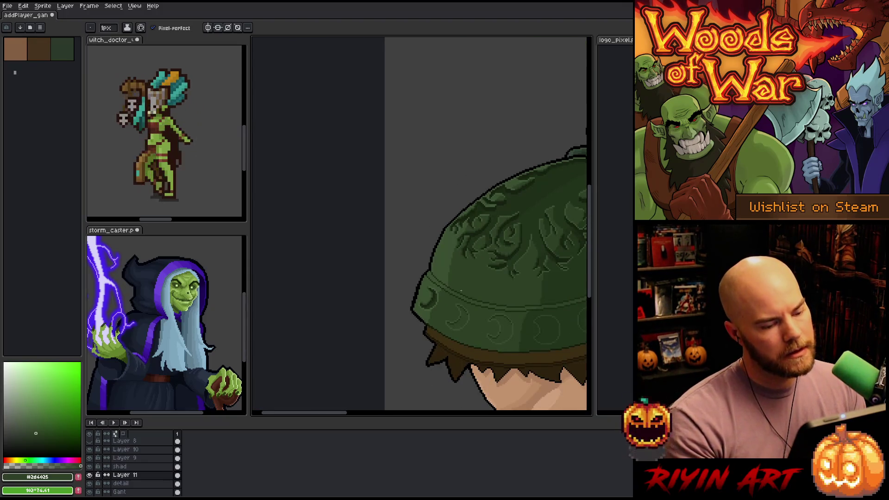
{"action": "scroll", "coordinate": [461, 291], "scroll_direction": "down", "scroll_amount": 2}
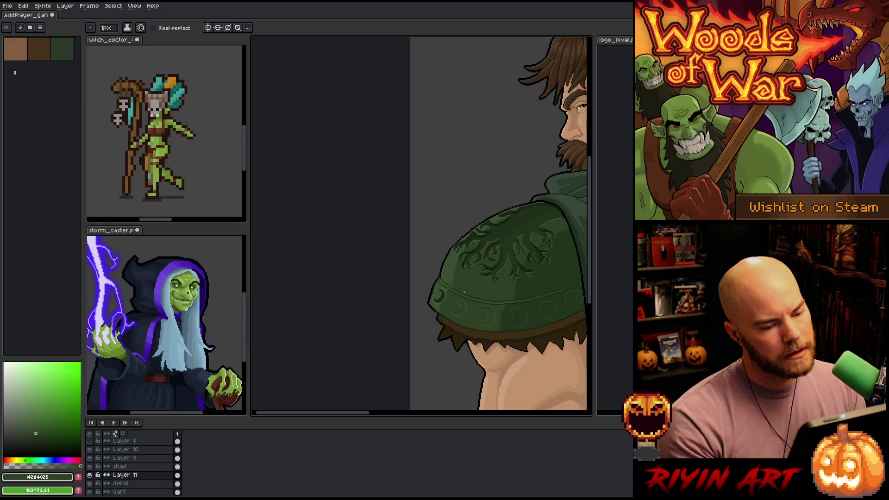
{"action": "scroll", "coordinate": [464, 292], "scroll_direction": "up", "scroll_amount": 5}
{"action": "key", "text": "space"}
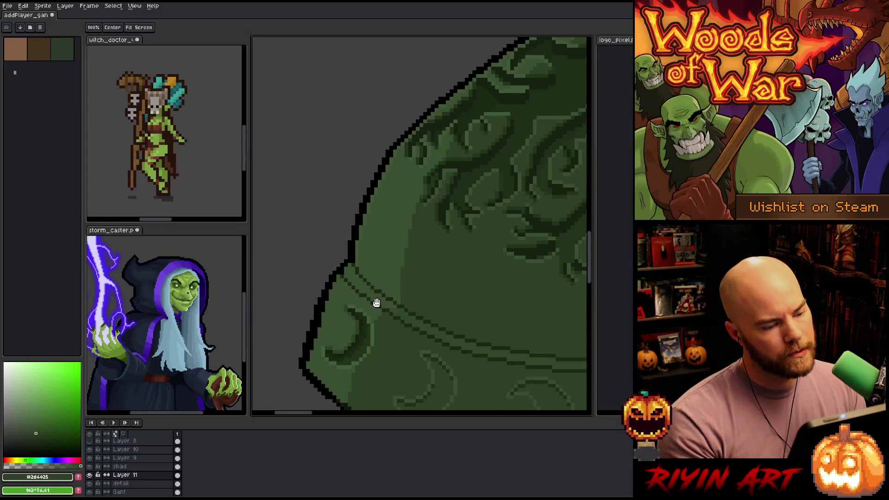
{"action": "left_click_drag", "start_coordinate": [376, 302], "coordinate": [473, 280]}
{"action": "scroll", "coordinate": [471, 277], "scroll_direction": "down", "scroll_amount": 1}
{"action": "scroll", "coordinate": [472, 277], "scroll_direction": "up", "scroll_amount": 1}
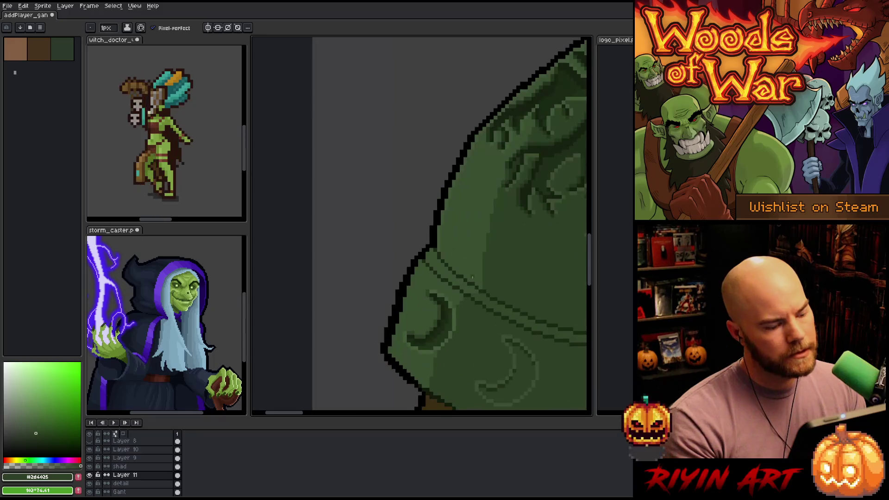
{"action": "left_click", "coordinate": [444, 239], "text": "ctrl"}
{"action": "left_click", "coordinate": [439, 250], "text": "alt"}
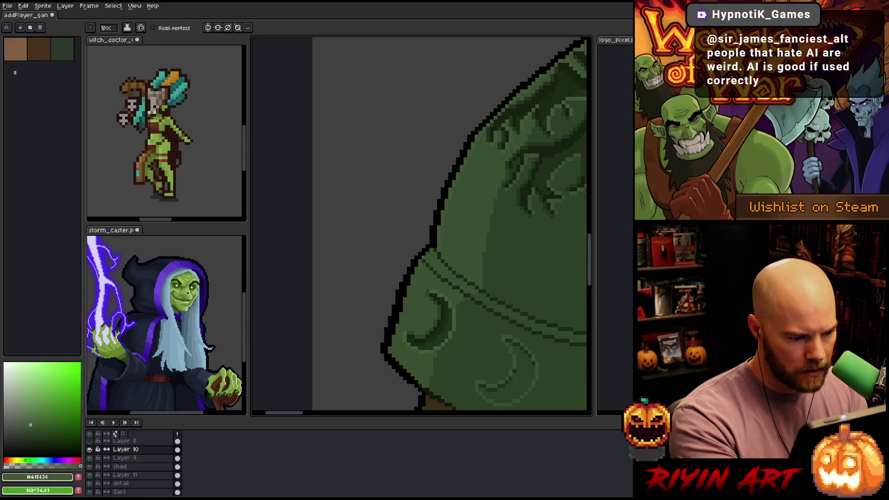
- Repaint a crescent edge pixel in lighter #445c39 green and bring up Replace Color
{"action": "scroll", "coordinate": [418, 270], "scroll_direction": "up", "scroll_amount": 2}
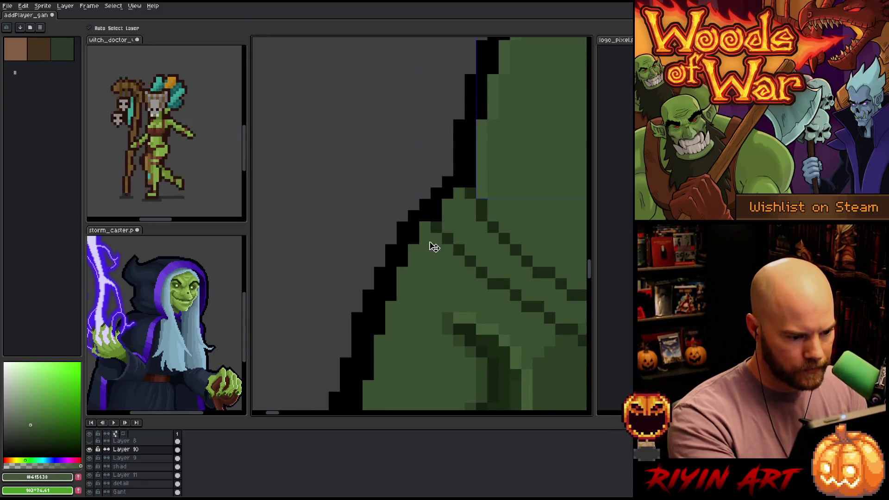
{"action": "left_click_drag", "start_coordinate": [400, 293], "coordinate": [440, 208]}
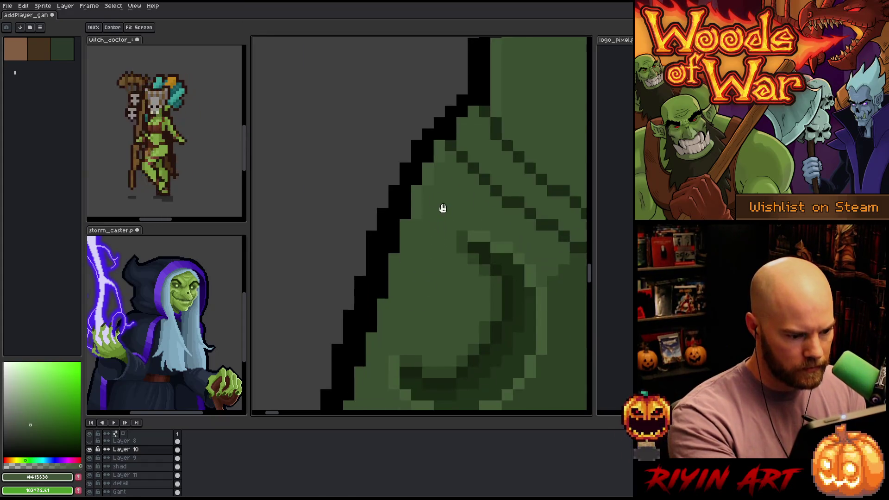
{"action": "left_click_drag", "start_coordinate": [397, 265], "coordinate": [417, 212]}
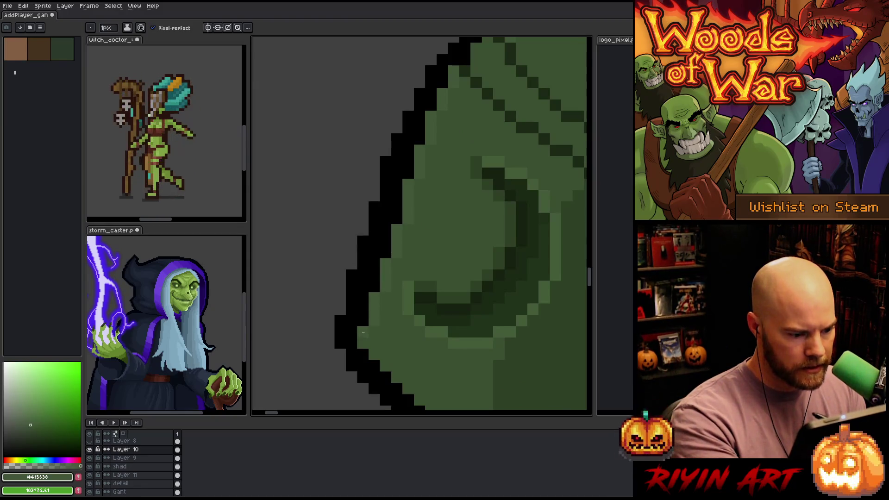
{"action": "left_click", "coordinate": [470, 338], "text": "alt"}
{"action": "left_click", "coordinate": [455, 328]}
{"action": "key", "text": "shift+r"}
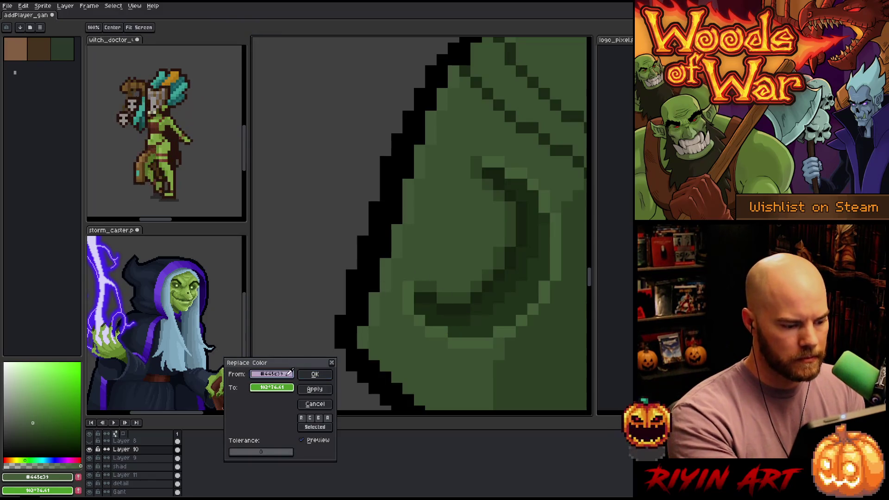
- Replace green #415638 with #445c39 on the layer
{"action": "left_click", "coordinate": [399, 239]}
{"action": "left_click_drag", "start_coordinate": [272, 387], "coordinate": [463, 341]}
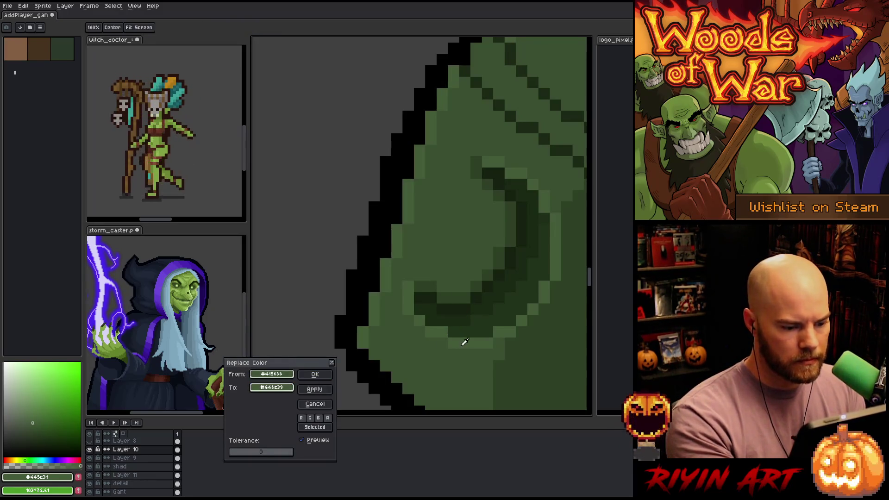
{"action": "left_click", "coordinate": [315, 375]}
{"action": "scroll", "coordinate": [295, 365], "scroll_direction": "down", "scroll_amount": 5}
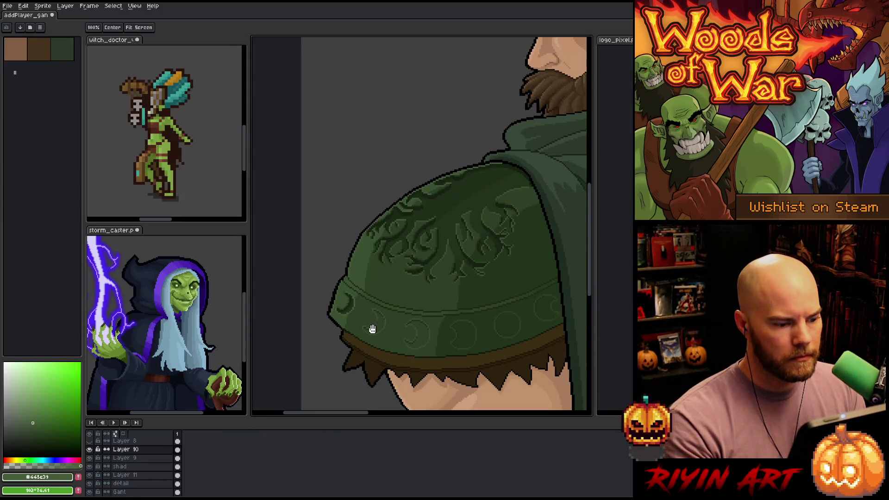
{"action": "left_click_drag", "start_coordinate": [371, 329], "coordinate": [365, 284]}
{"action": "scroll", "coordinate": [457, 105], "scroll_direction": "up", "scroll_amount": 4}
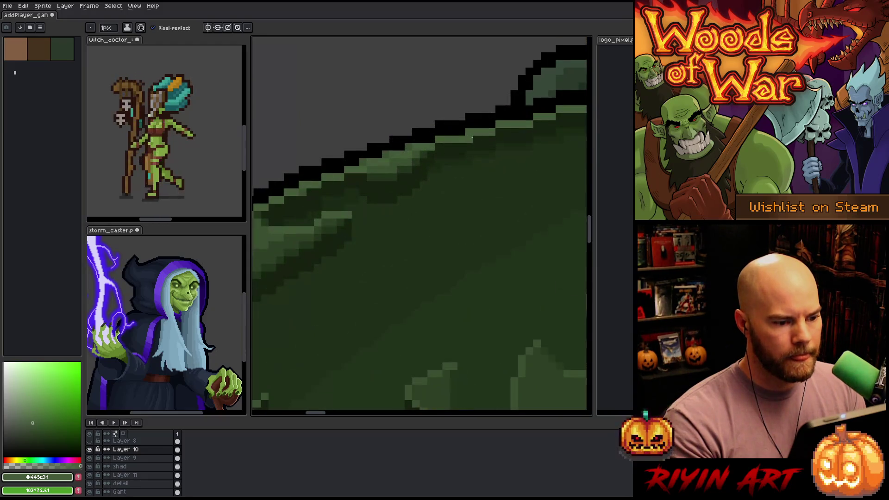
{"action": "scroll", "coordinate": [471, 138], "scroll_direction": "down", "scroll_amount": 3}
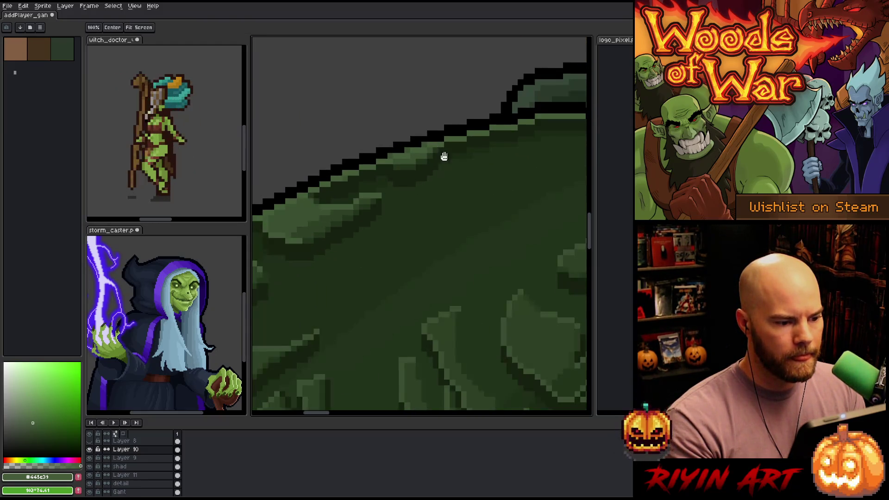
{"action": "scroll", "coordinate": [394, 240], "scroll_direction": "up", "scroll_amount": 2}
- Lasso the hood's top-edge strip, recolour it to darker #415837, and deselect
{"action": "key", "text": "q"}
{"action": "mouse_move", "coordinate": [516, 236]}
{"action": "left_mouse_down"}
{"action": "mouse_move", "coordinate": [560, 181]}
{"action": "mouse_move", "coordinate": [367, 198]}
{"action": "mouse_move", "coordinate": [341, 247]}
{"action": "mouse_move", "coordinate": [366, 271]}
{"action": "left_mouse_up"}
{"action": "key", "text": "shift+r"}
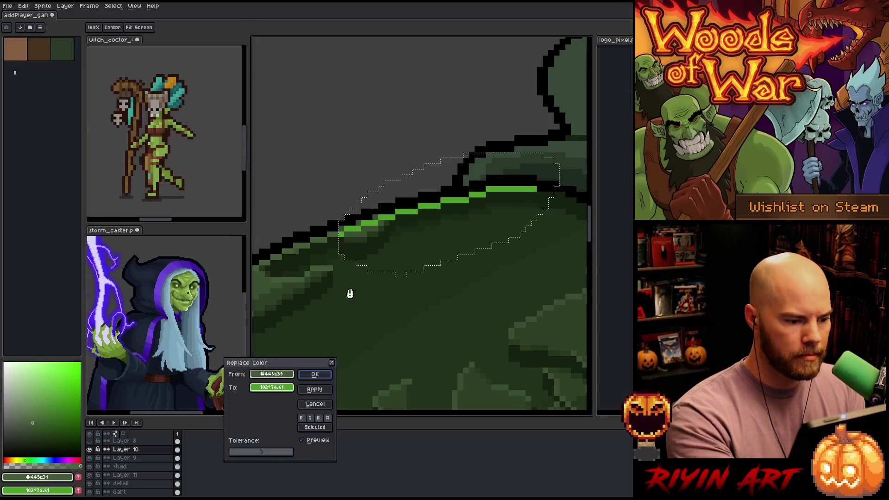
{"action": "left_click_drag", "start_coordinate": [283, 386], "coordinate": [344, 225]}
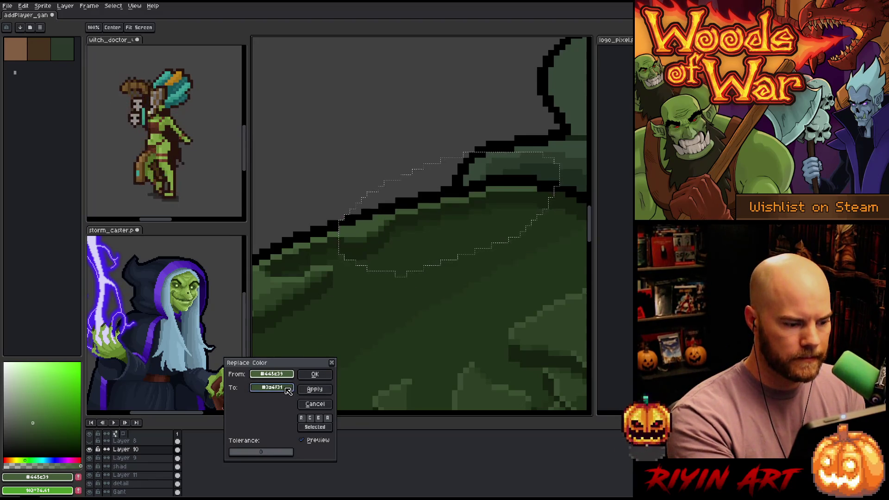
{"action": "left_click_drag", "start_coordinate": [286, 389], "coordinate": [298, 277]}
{"action": "left_click", "coordinate": [315, 374]}
{"action": "key", "text": "ctrl+d"}
{"action": "key", "text": "b"}
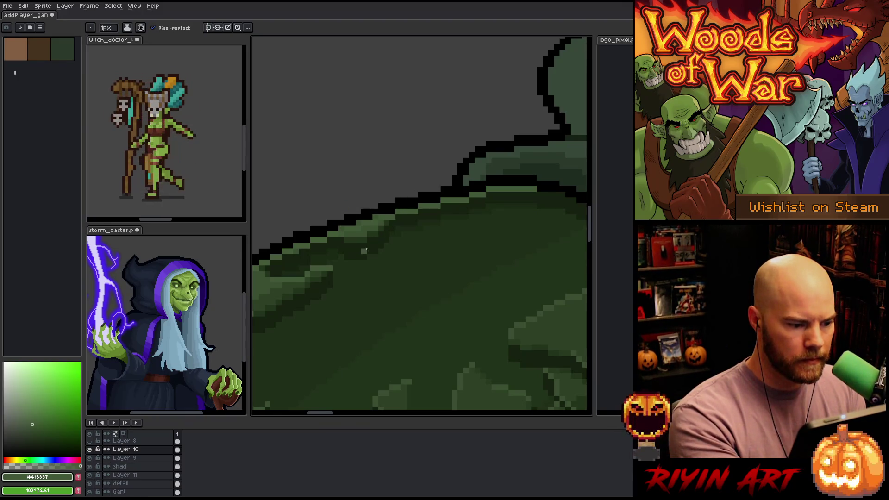
{"action": "key", "text": "ctrl+alt+c"}
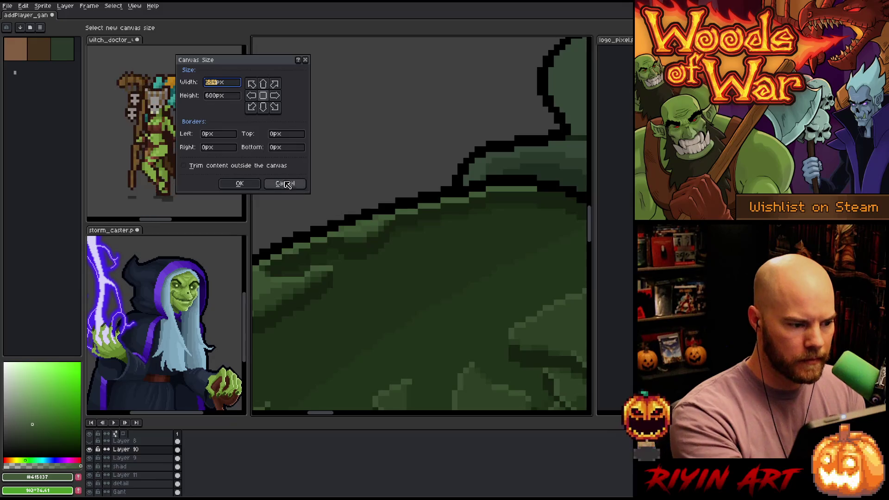
- Cancel the Canvas Size dialog and return to Layer 10 after checking the Gant and Layer 9 layers
{"action": "left_click", "coordinate": [284, 185]}
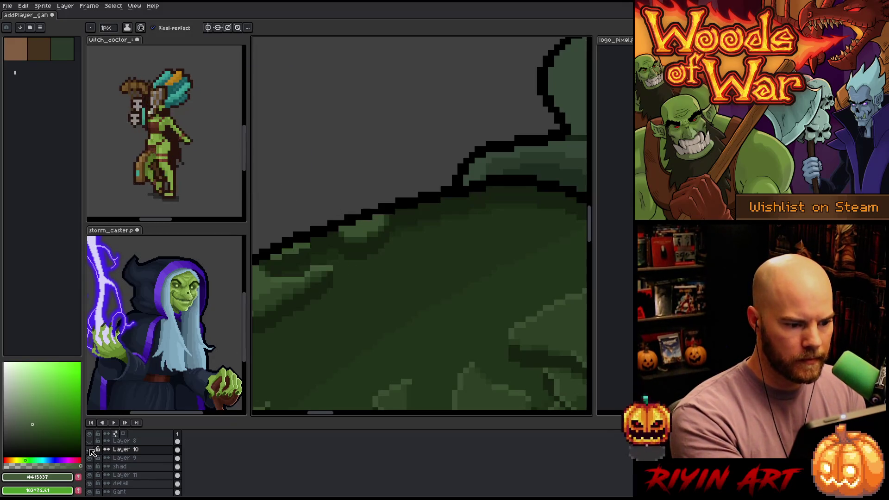
{"action": "left_click", "coordinate": [366, 235], "text": "ctrl"}
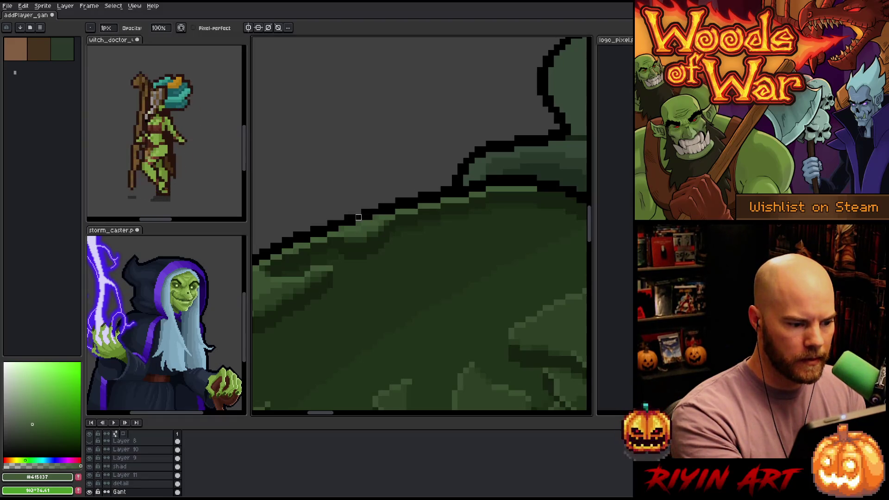
{"action": "left_click", "coordinate": [341, 231], "text": "ctrl"}
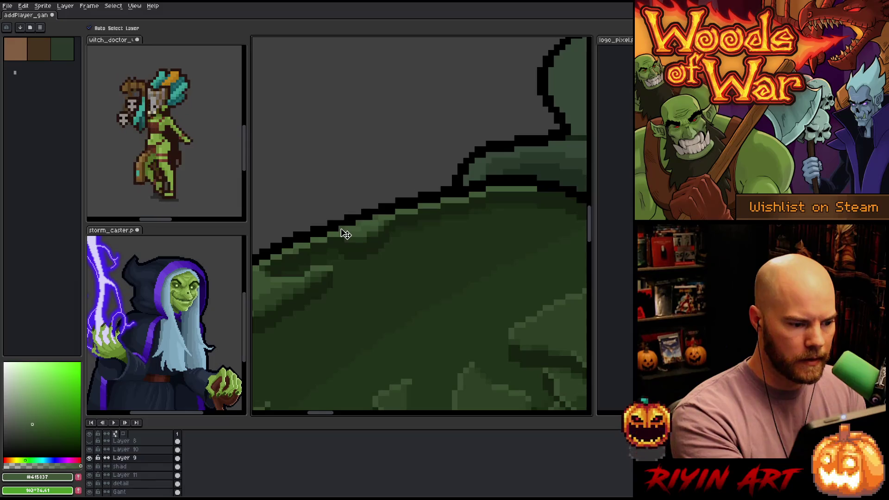
{"action": "left_click", "coordinate": [414, 240], "text": "ctrl"}
{"action": "left_click", "coordinate": [364, 223], "text": "ctrl"}
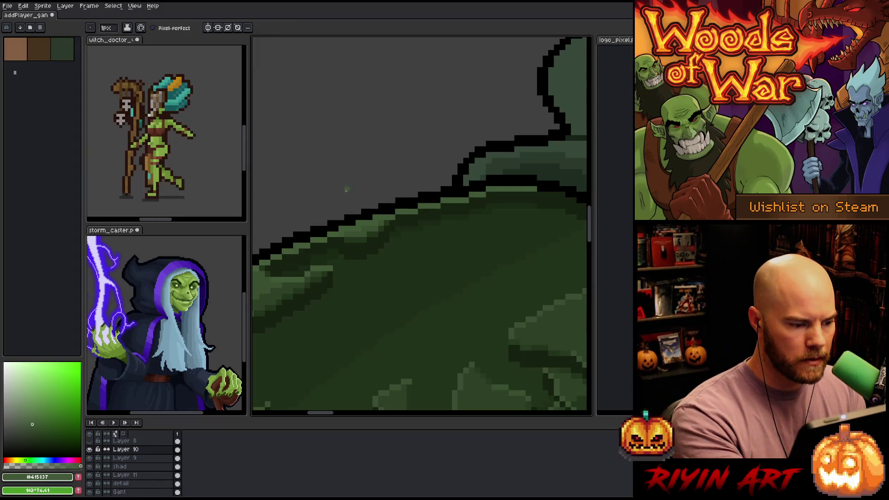
- Zoom into the pauldron rim, sample dark green #2d4425 and pencil a pixel on the crescent
{"action": "scroll", "coordinate": [379, 256], "scroll_direction": "down", "scroll_amount": 1}
{"action": "scroll", "coordinate": [380, 256], "scroll_direction": "down", "scroll_amount": 2}
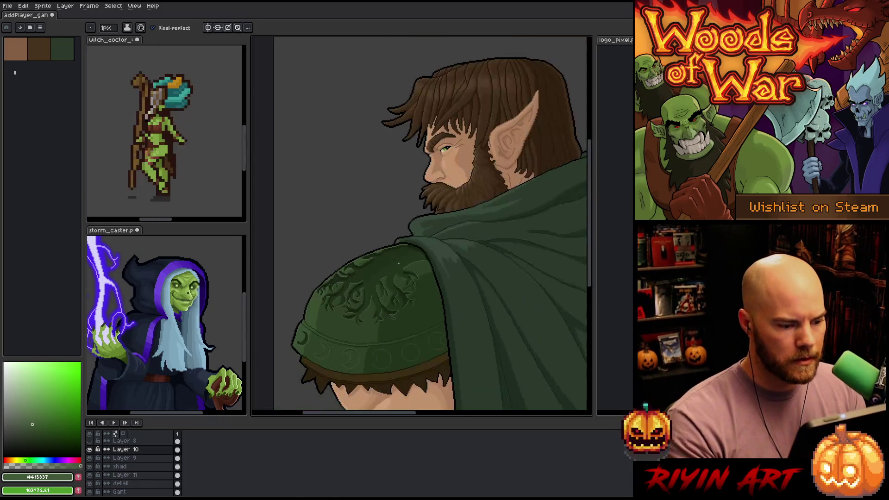
{"action": "scroll", "coordinate": [418, 162], "scroll_direction": "up", "scroll_amount": 2}
{"action": "key", "text": "v"}
{"action": "key", "text": "b"}
{"action": "scroll", "coordinate": [387, 201], "scroll_direction": "down", "scroll_amount": 2}
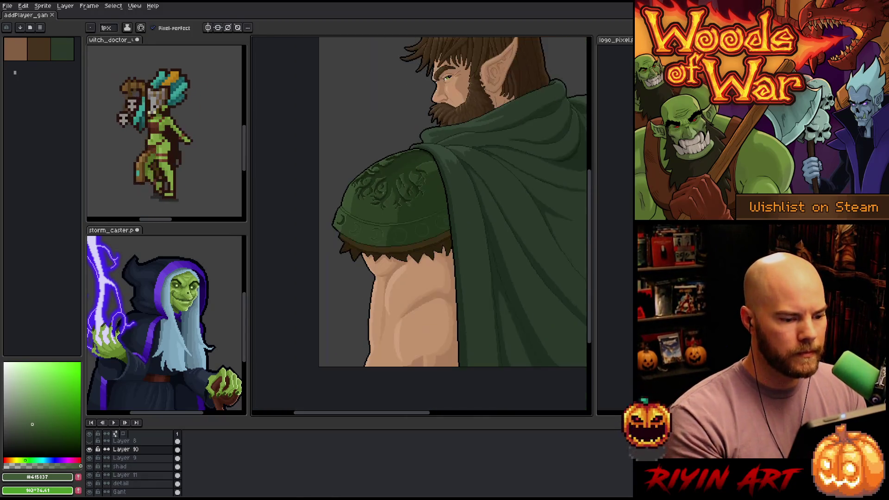
{"action": "scroll", "coordinate": [393, 228], "scroll_direction": "up", "scroll_amount": 1}
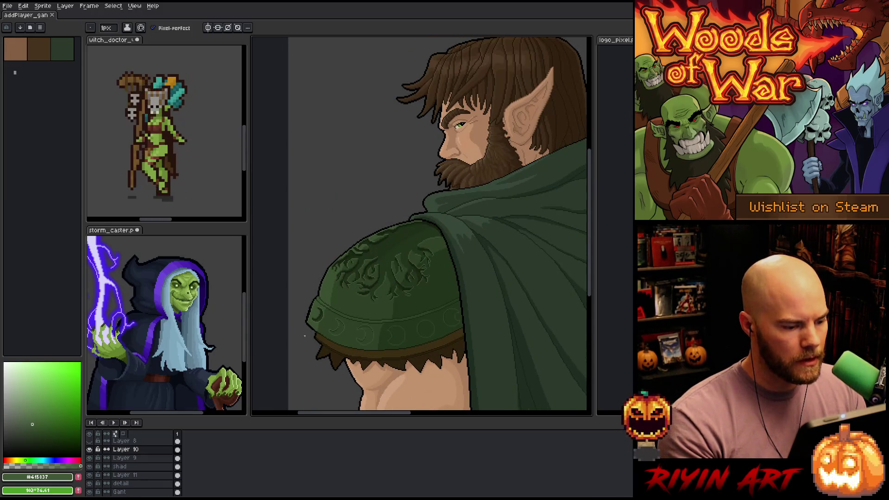
{"action": "scroll", "coordinate": [313, 327], "scroll_direction": "down", "scroll_amount": 2}
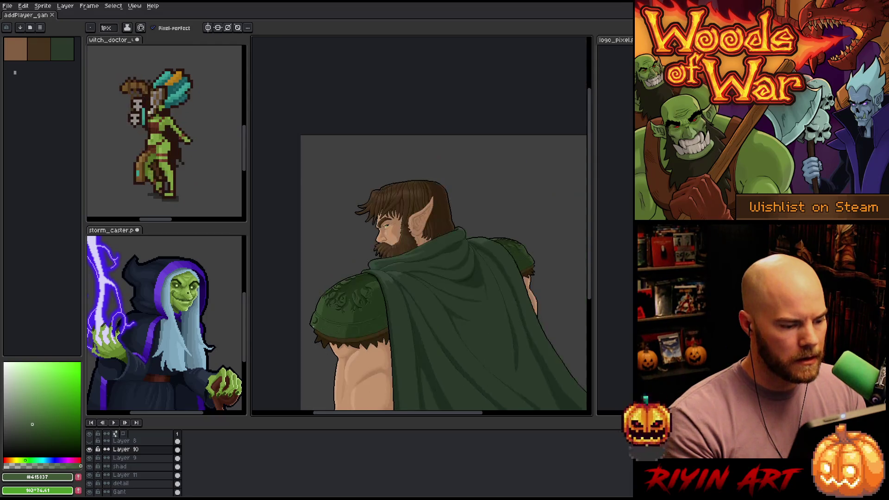
{"action": "scroll", "coordinate": [316, 304], "scroll_direction": "up", "scroll_amount": 3}
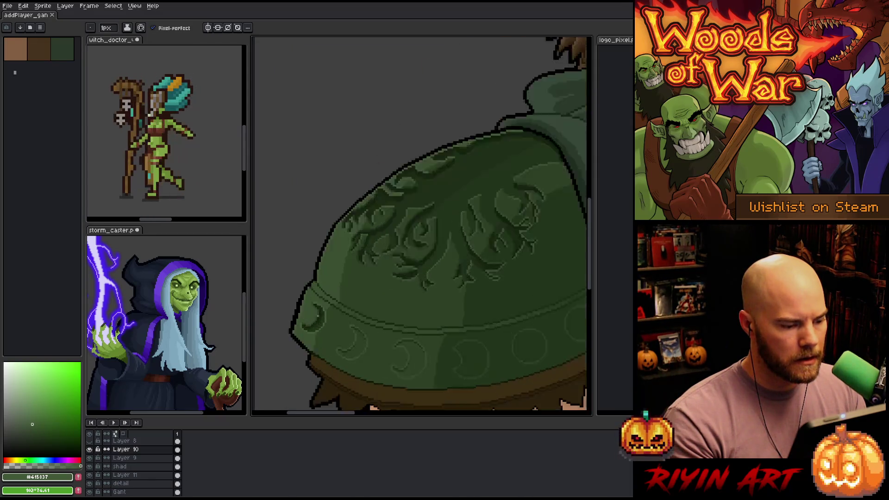
{"action": "scroll", "coordinate": [321, 316], "scroll_direction": "down", "scroll_amount": 1}
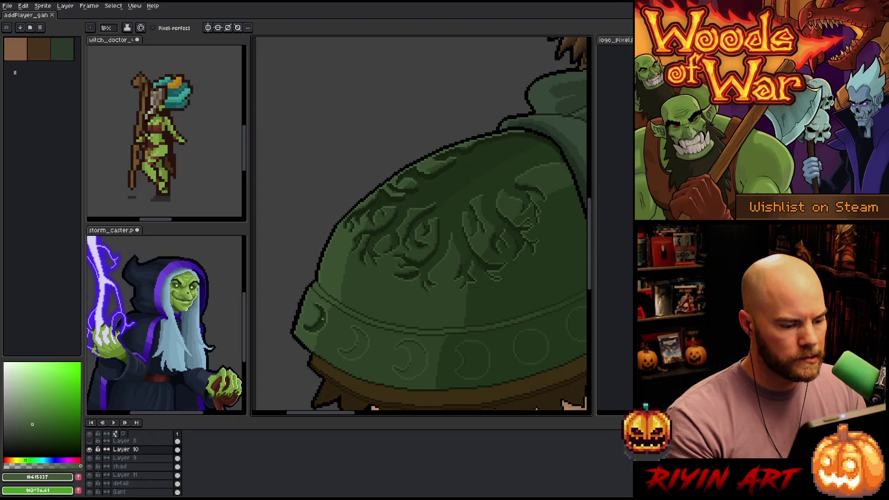
{"action": "left_click_drag", "start_coordinate": [341, 357], "coordinate": [351, 342]}
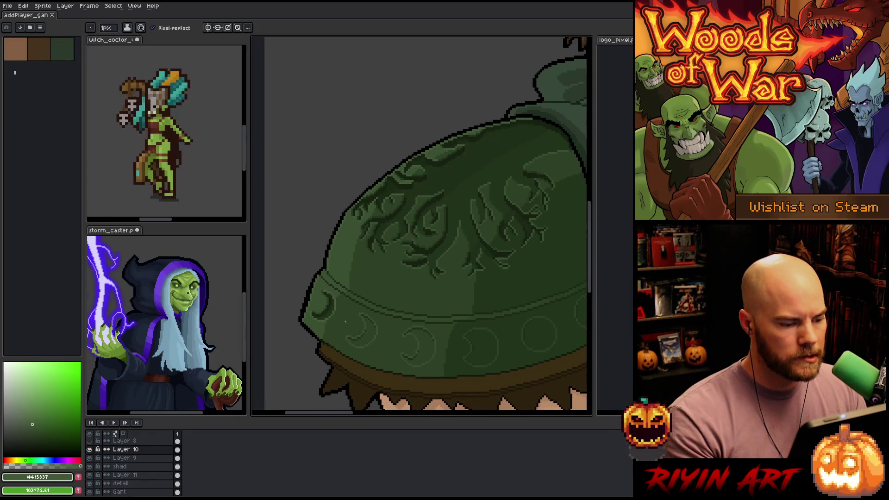
{"action": "scroll", "coordinate": [345, 321], "scroll_direction": "up", "scroll_amount": 2}
{"action": "scroll", "coordinate": [371, 259], "scroll_direction": "down", "scroll_amount": 1}
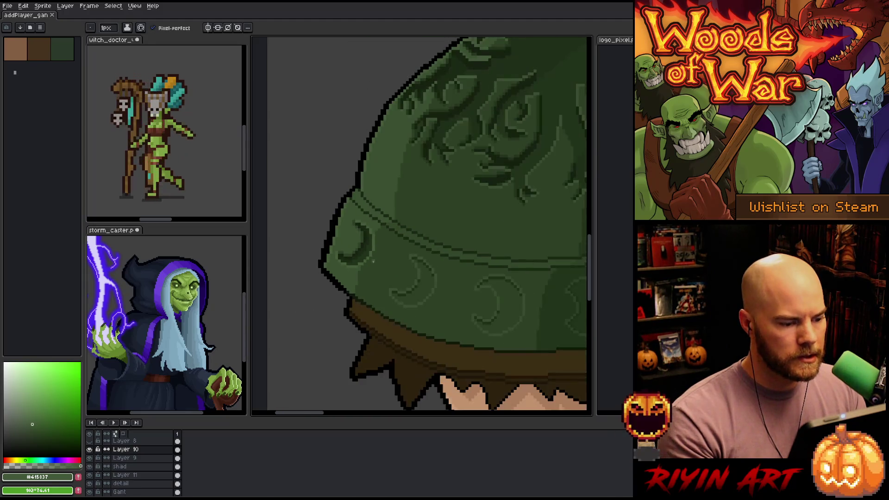
{"action": "scroll", "coordinate": [373, 261], "scroll_direction": "up", "scroll_amount": 1}
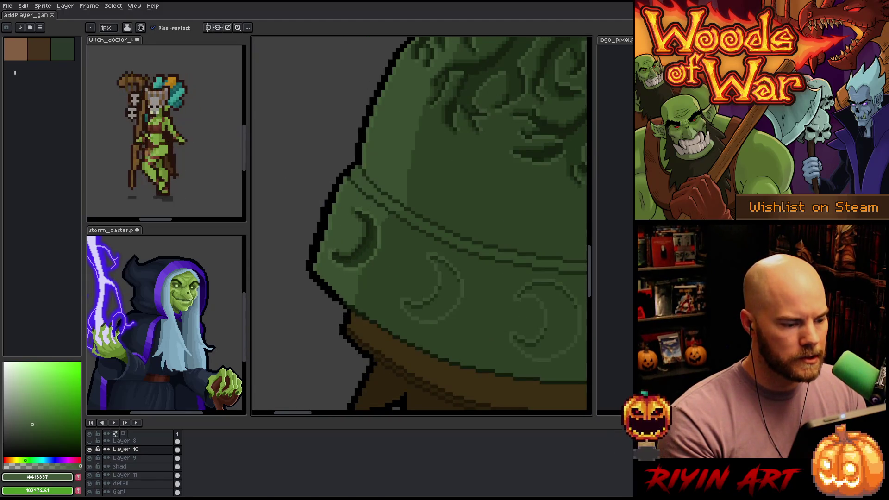
{"action": "scroll", "coordinate": [334, 253], "scroll_direction": "up", "scroll_amount": 2}
{"action": "left_click", "coordinate": [334, 246], "text": "alt"}
{"action": "left_click", "coordinate": [323, 243]}
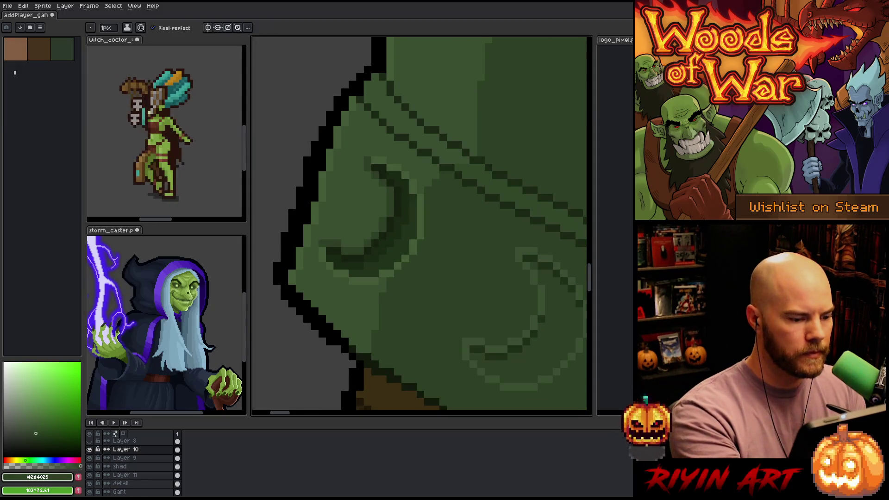
{"action": "scroll", "coordinate": [434, 326], "scroll_direction": "down", "scroll_amount": 5}
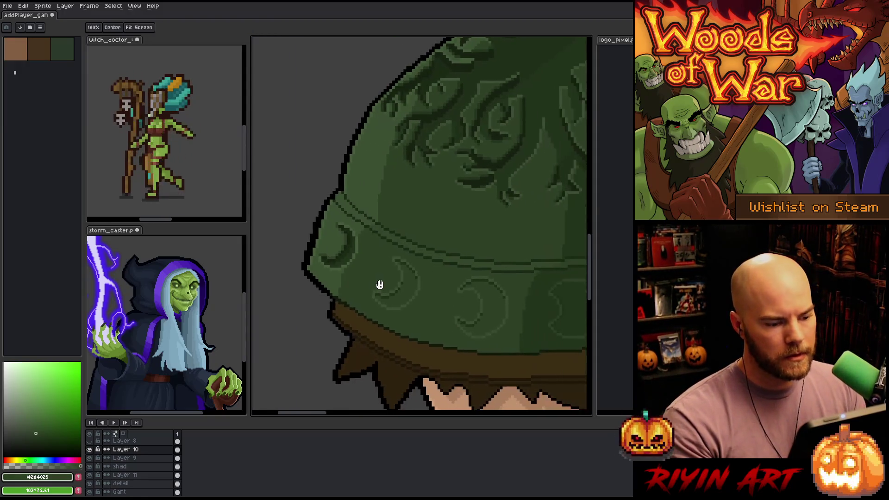
{"action": "key", "text": "b"}
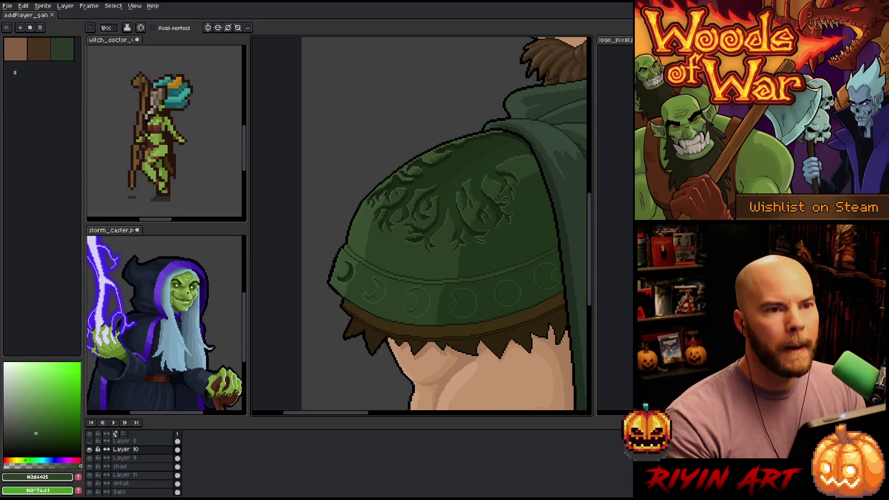
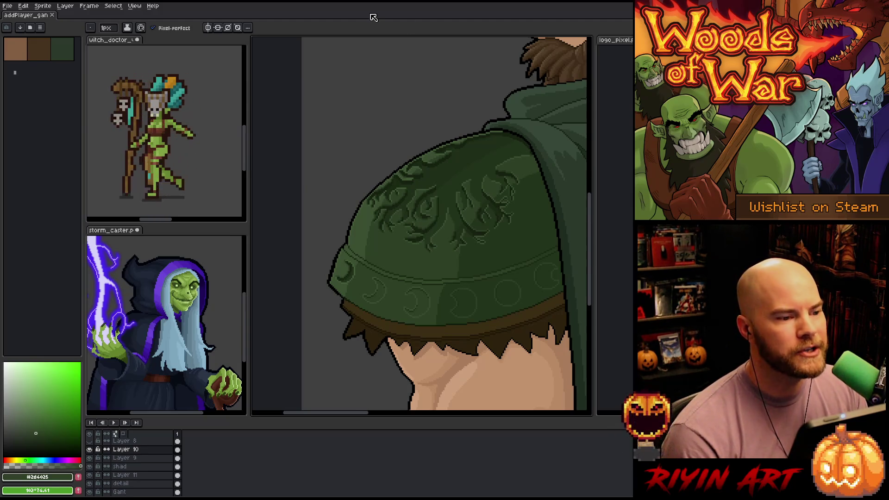
- Zoom in over the brim to frame the crescent-moon studs up close
{"action": "scroll", "coordinate": [376, 288], "scroll_direction": "down", "scroll_amount": 2}
{"action": "scroll", "coordinate": [376, 287], "scroll_direction": "up", "scroll_amount": 3}
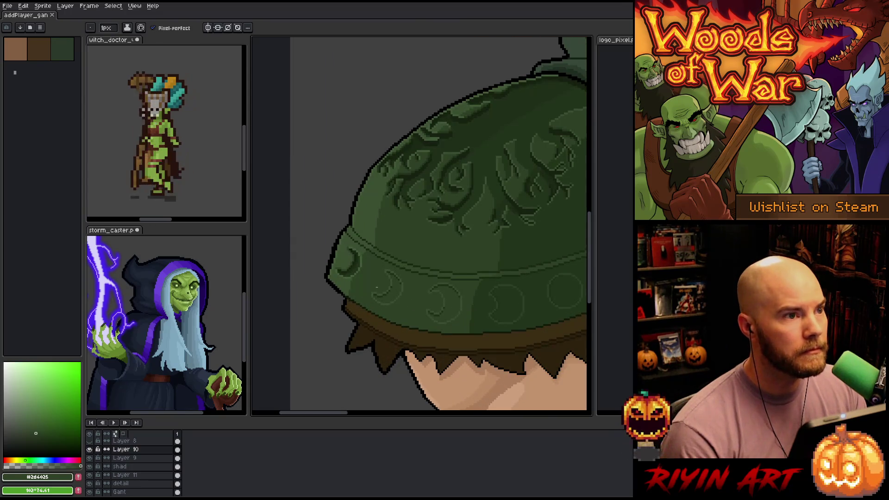
{"action": "scroll", "coordinate": [376, 287], "scroll_direction": "down", "scroll_amount": 1}
{"action": "scroll", "coordinate": [376, 287], "scroll_direction": "up", "scroll_amount": 2}
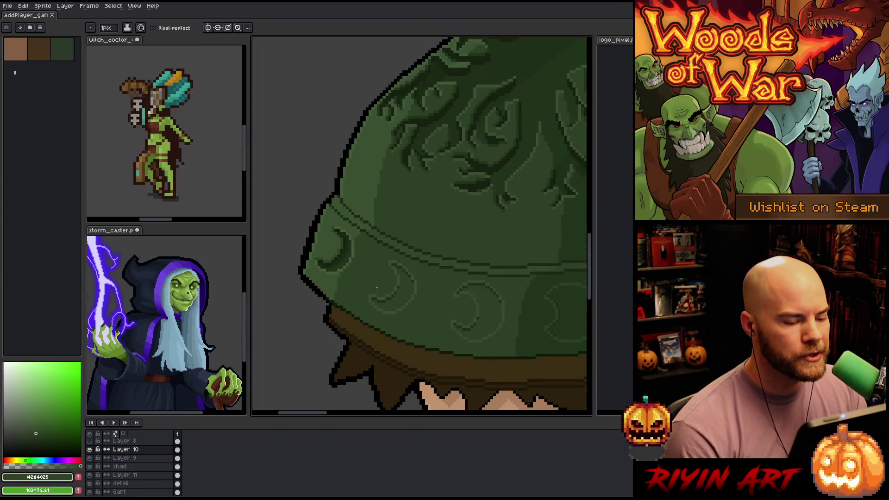
{"action": "scroll", "coordinate": [376, 287], "scroll_direction": "up", "scroll_amount": 1}
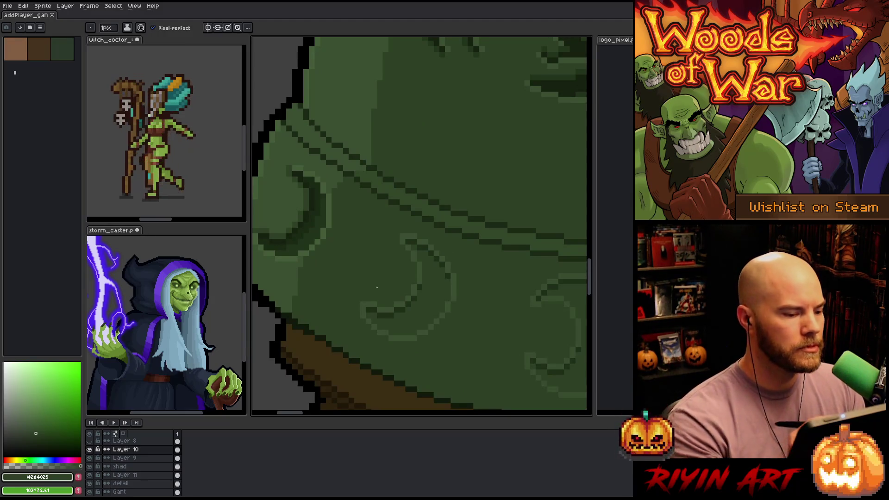
- Pick a darker green, save the sprite, and switch to Layer 11
{"action": "left_click", "coordinate": [308, 239], "text": "alt"}
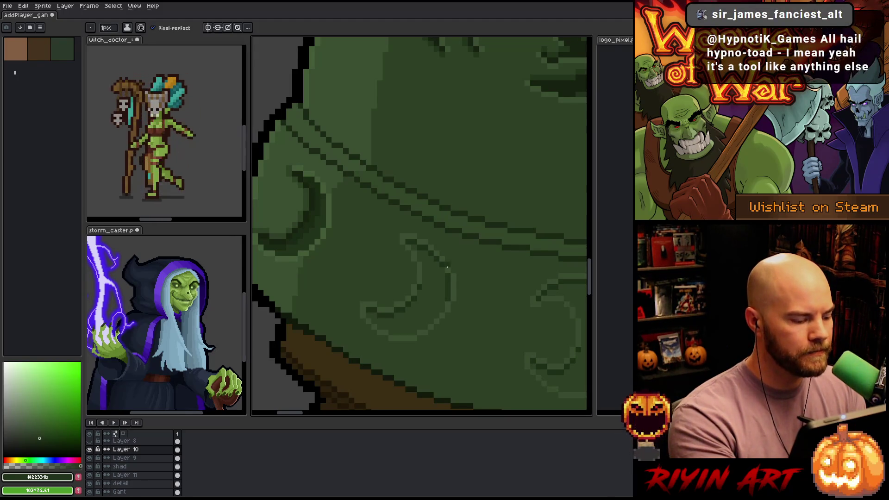
{"action": "key", "text": "ctrl+s"}
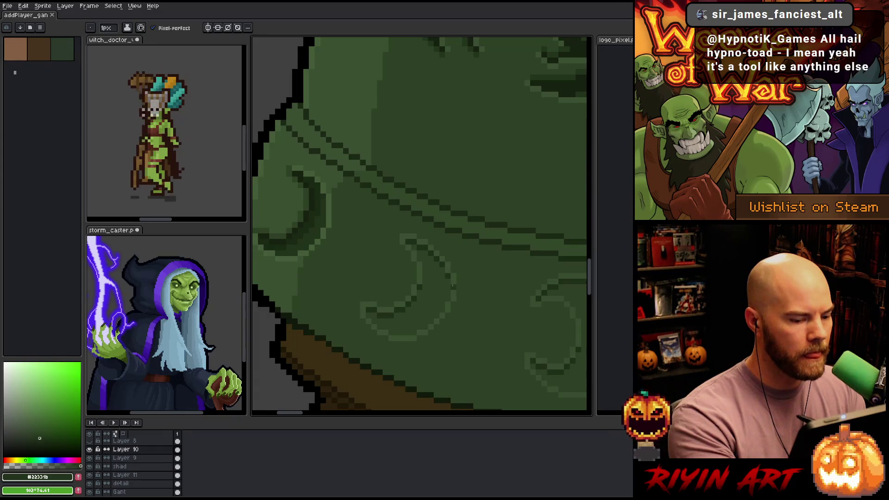
{"action": "left_click", "coordinate": [453, 282], "text": "ctrl"}
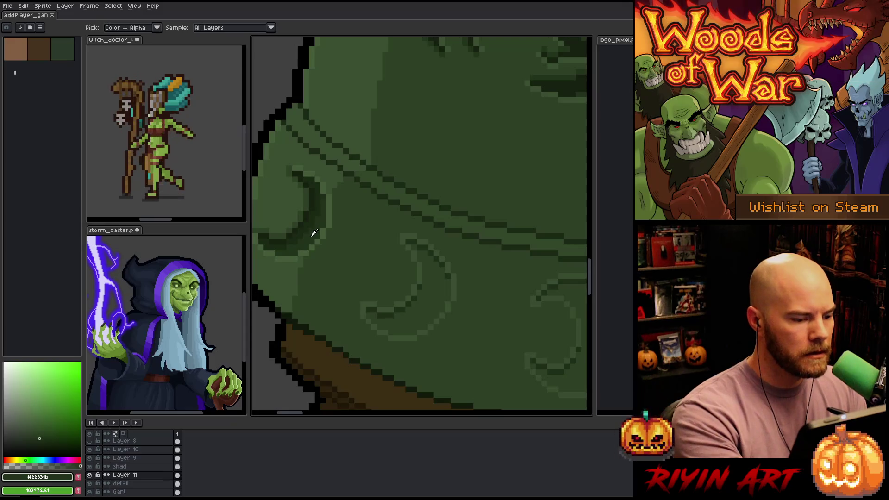
- Shade the inside of the crescent stud dark, including its inner curve edge
{"action": "left_click_drag", "start_coordinate": [430, 275], "coordinate": [431, 306]}
{"action": "left_click_drag", "start_coordinate": [436, 274], "coordinate": [440, 303]}
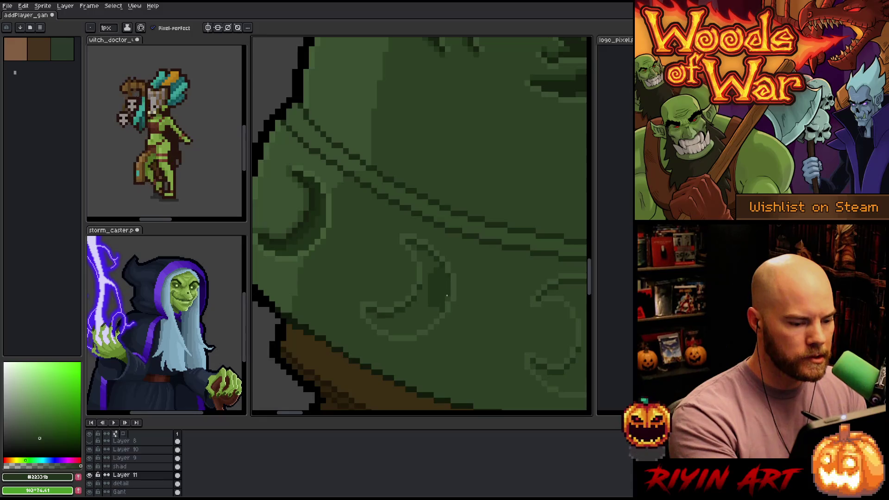
{"action": "mouse_move", "coordinate": [430, 305]}
{"action": "left_mouse_down"}
{"action": "mouse_move", "coordinate": [430, 321]}
{"action": "mouse_move", "coordinate": [425, 291]}
{"action": "mouse_move", "coordinate": [414, 333]}
{"action": "mouse_move", "coordinate": [377, 327]}
{"action": "left_mouse_up"}
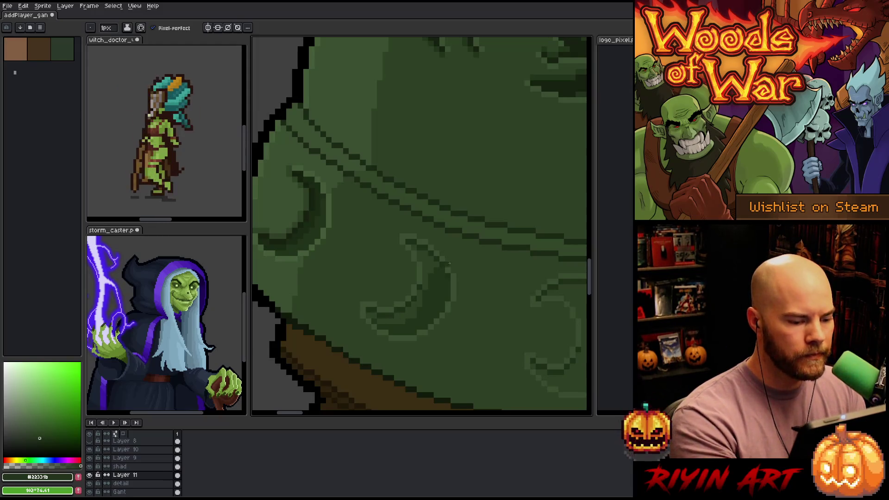
{"action": "left_click", "coordinate": [415, 321], "text": "alt"}
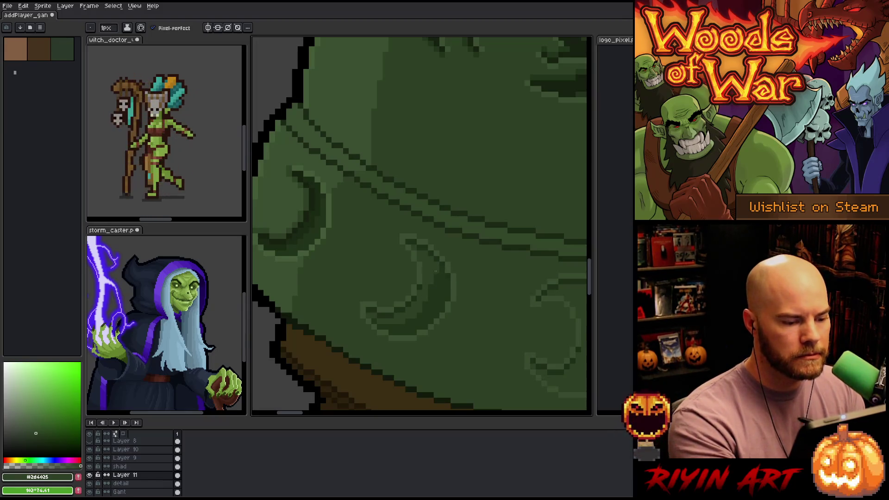
{"action": "left_click", "coordinate": [312, 216], "text": "alt"}
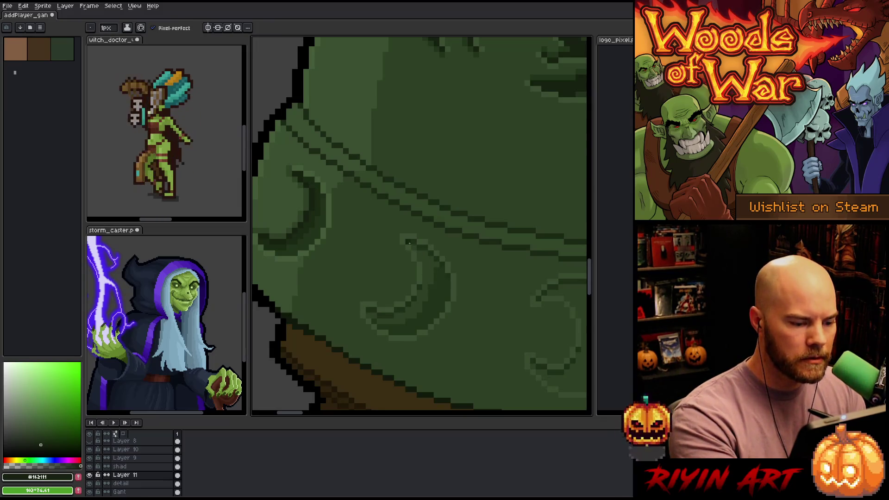
{"action": "mouse_move", "coordinate": [419, 254]}
{"action": "left_mouse_down"}
{"action": "mouse_move", "coordinate": [425, 284]}
{"action": "mouse_move", "coordinate": [395, 309]}
{"action": "left_mouse_up"}
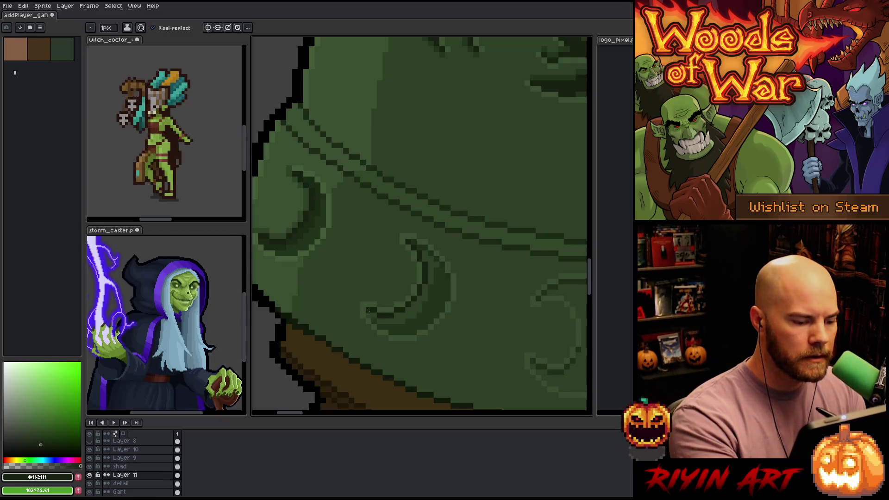
- Darken the crescent's right edge and single pixels using greens sampled from the canvas
{"action": "key", "text": "i"}
{"action": "left_click", "coordinate": [347, 179], "text": "alt"}
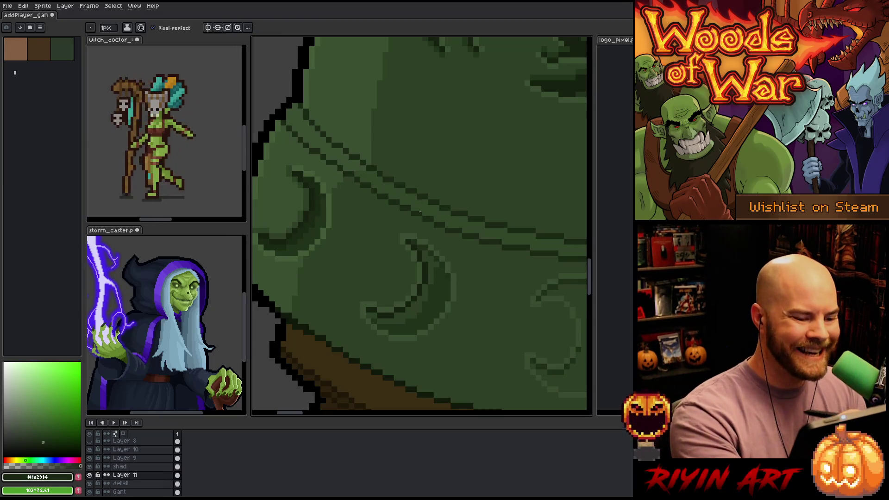
{"action": "mouse_move", "coordinate": [426, 259]}
{"action": "left_mouse_down"}
{"action": "mouse_move", "coordinate": [431, 247]}
{"action": "mouse_move", "coordinate": [431, 270]}
{"action": "mouse_move", "coordinate": [437, 248]}
{"action": "mouse_move", "coordinate": [414, 309]}
{"action": "mouse_move", "coordinate": [391, 309]}
{"action": "mouse_move", "coordinate": [389, 321]}
{"action": "mouse_move", "coordinate": [368, 316]}
{"action": "left_mouse_up"}
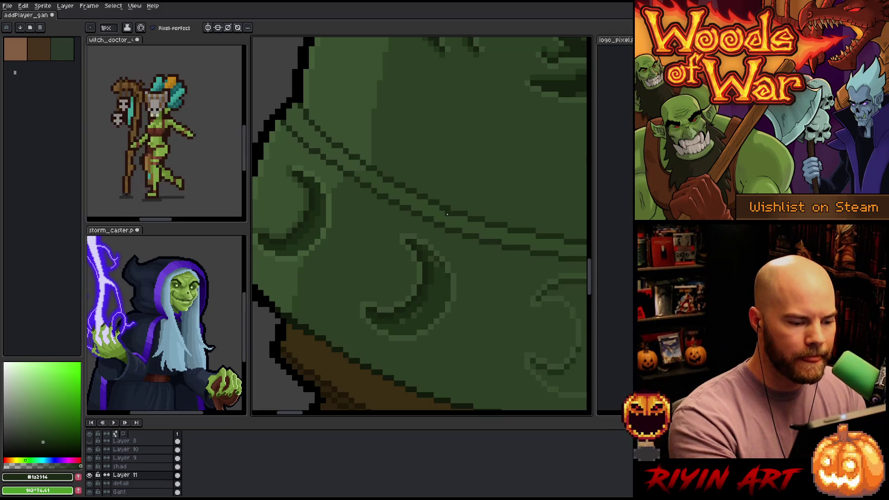
{"action": "left_click", "coordinate": [434, 240], "text": "alt"}
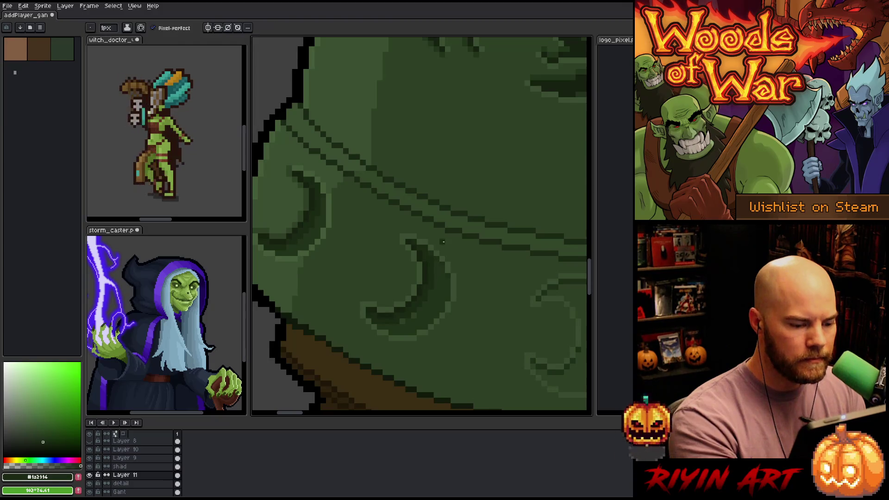
{"action": "key", "text": "alt"}
{"action": "left_click", "coordinate": [402, 320]}
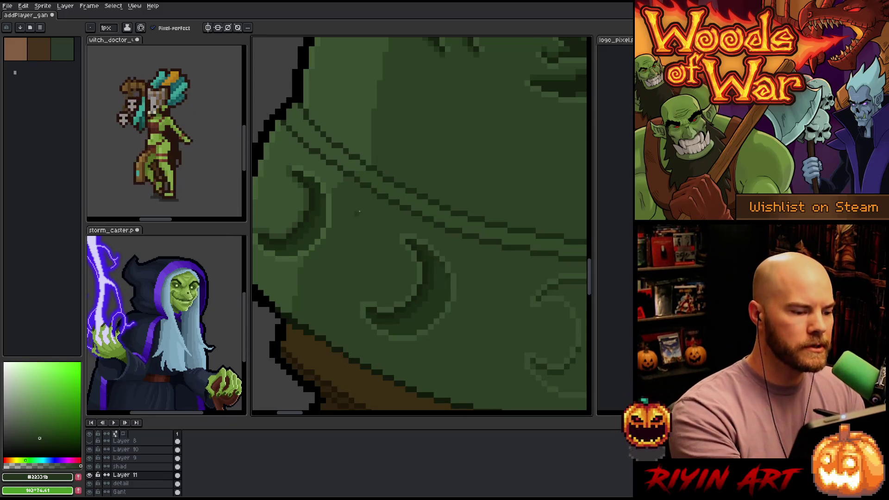
{"action": "left_click", "coordinate": [311, 202], "text": "alt"}
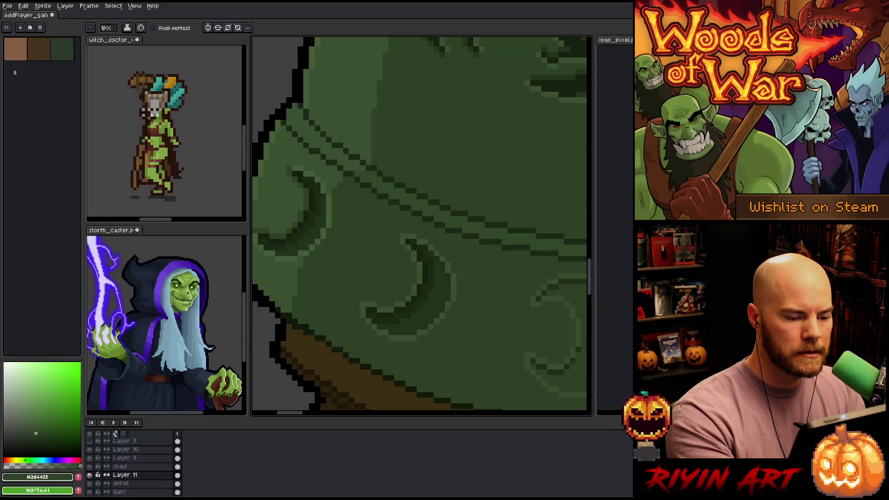
{"action": "left_click", "coordinate": [437, 258], "text": "alt"}
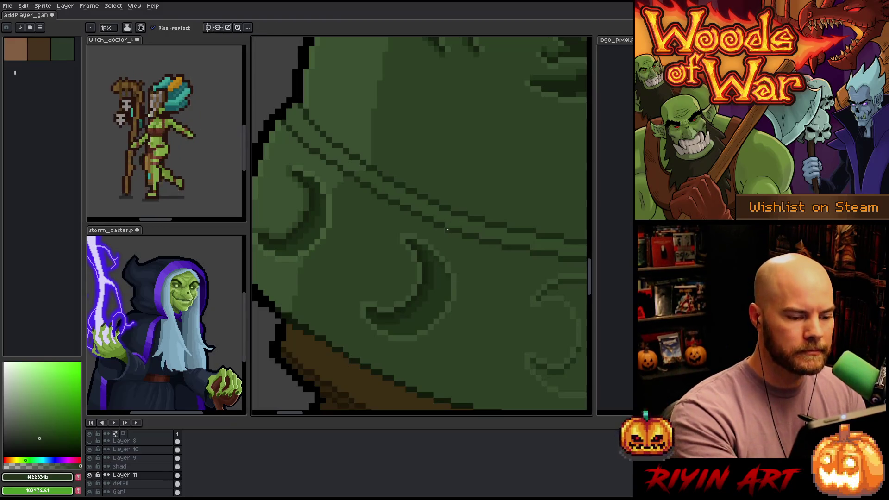
{"action": "left_click", "coordinate": [473, 232], "text": "alt"}
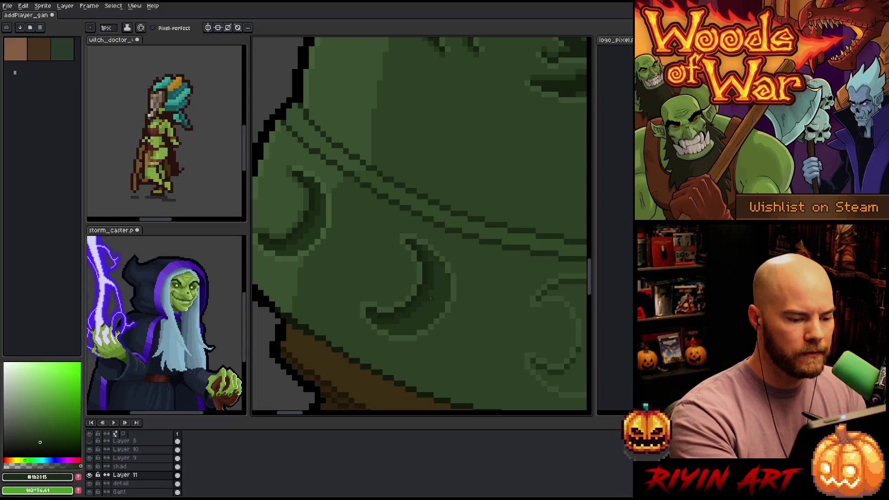
- Sample a dark green and pencil deeper shading along the crescent's curve, panning along the brim
{"action": "key", "text": "h"}
{"action": "left_click_drag", "start_coordinate": [466, 312], "coordinate": [415, 164]}
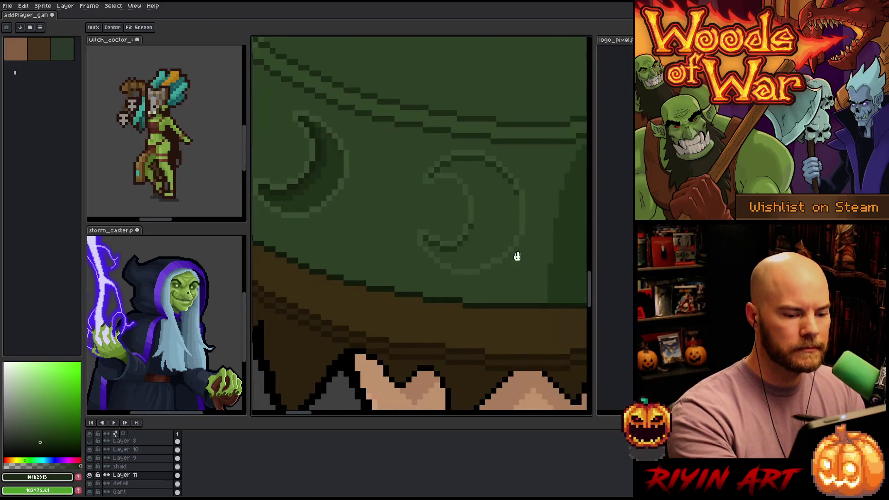
{"action": "left_click", "coordinate": [561, 271], "text": "alt"}
{"action": "left_click_drag", "start_coordinate": [377, 233], "coordinate": [460, 302]}
{"action": "mouse_move", "coordinate": [375, 190]}
{"action": "left_mouse_down"}
{"action": "mouse_move", "coordinate": [390, 223]}
{"action": "mouse_move", "coordinate": [384, 244]}
{"action": "mouse_move", "coordinate": [362, 260]}
{"action": "mouse_move", "coordinate": [339, 254]}
{"action": "left_mouse_up"}
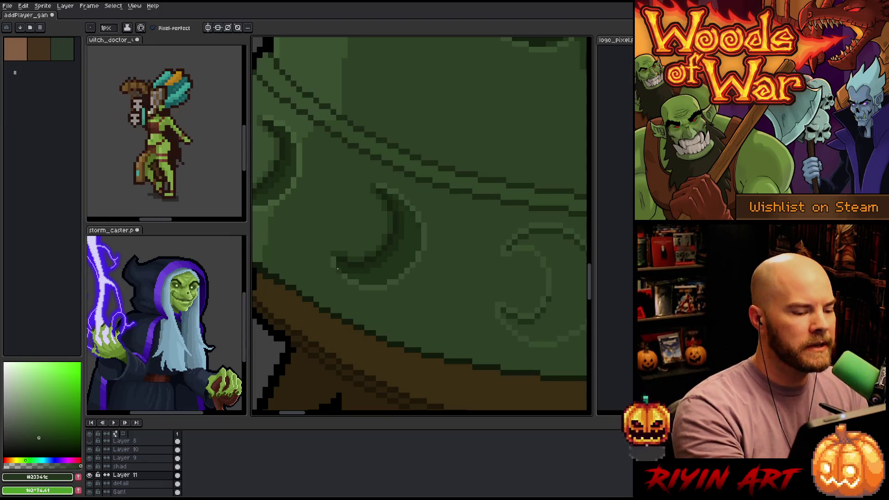
{"action": "scroll", "coordinate": [410, 309], "scroll_direction": "right", "scroll_amount": 2}
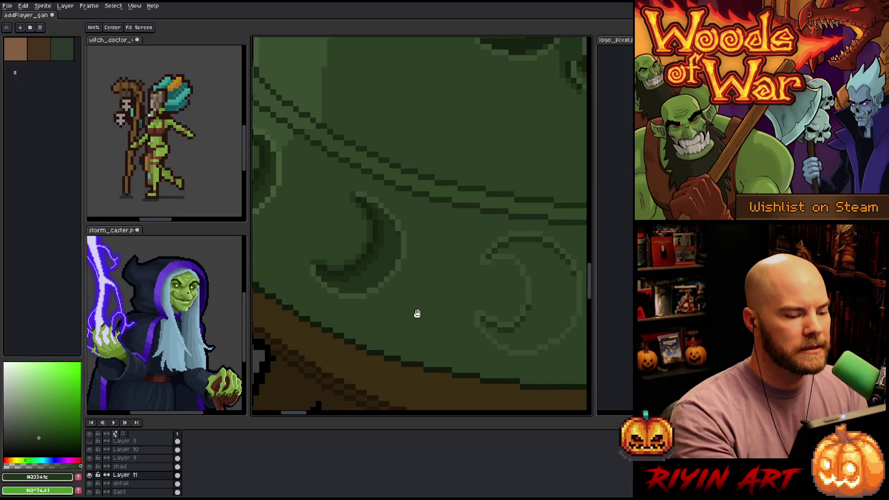
{"action": "scroll", "coordinate": [389, 275], "scroll_direction": "down", "scroll_amount": 1}
{"action": "scroll", "coordinate": [435, 327], "scroll_direction": "up", "scroll_amount": 1}
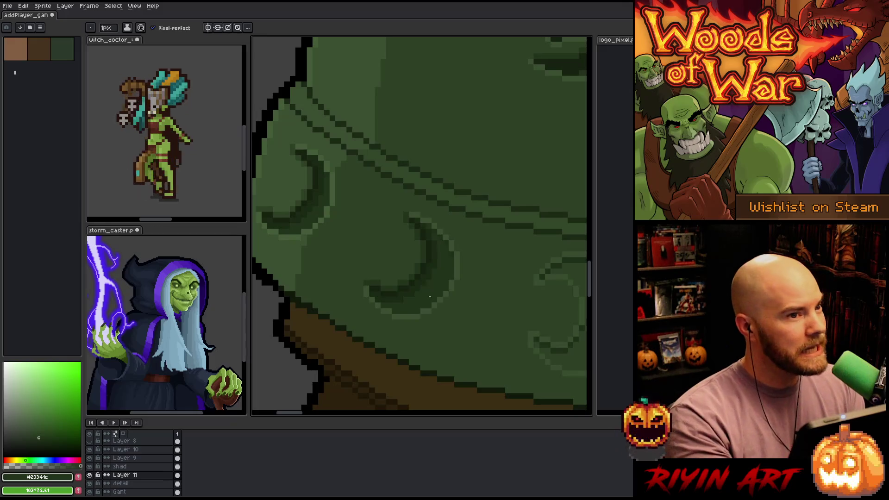
{"action": "key", "text": "space"}
{"action": "mouse_move", "coordinate": [438, 320]}
{"action": "left_mouse_down"}
{"action": "mouse_move", "coordinate": [413, 312]}
{"action": "mouse_move", "coordinate": [421, 311]}
{"action": "left_mouse_up"}
{"action": "key", "text": "space"}
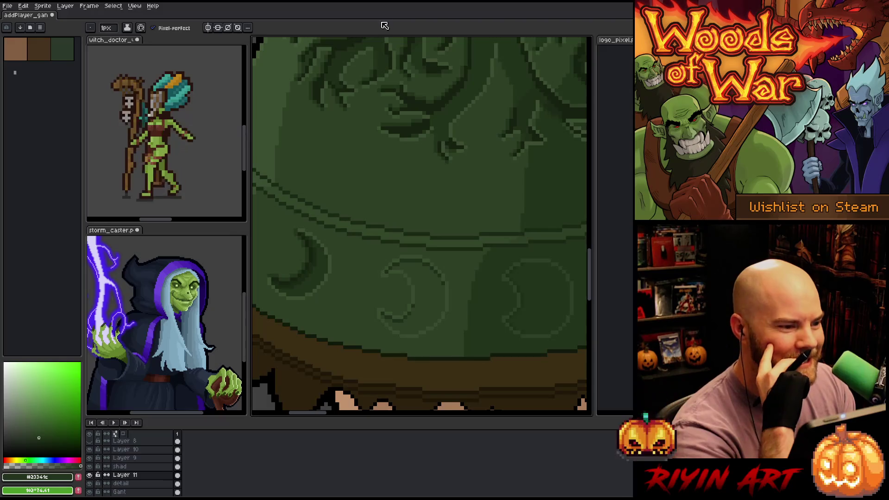
{"action": "scroll", "coordinate": [391, 241], "scroll_direction": "down", "scroll_amount": 2}
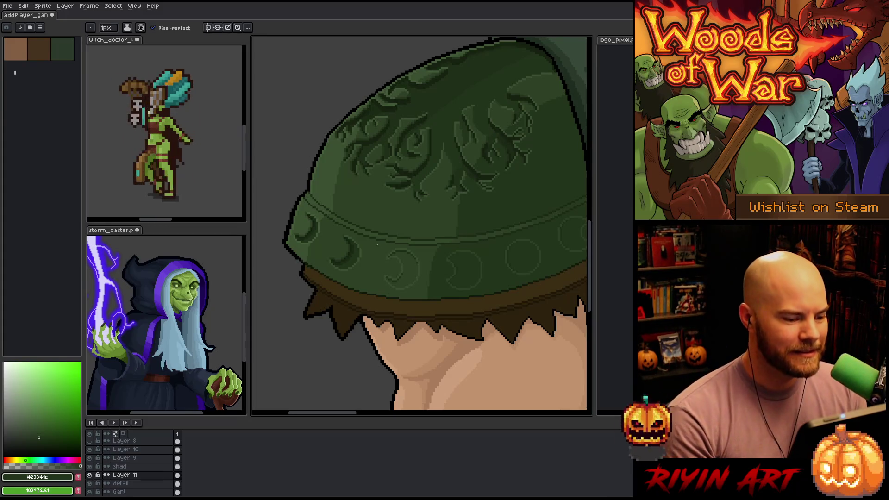
- Zoom out to see the full pauldron with vine carvings and crescent studs
{"action": "scroll", "coordinate": [359, 285], "scroll_direction": "up", "scroll_amount": 2}
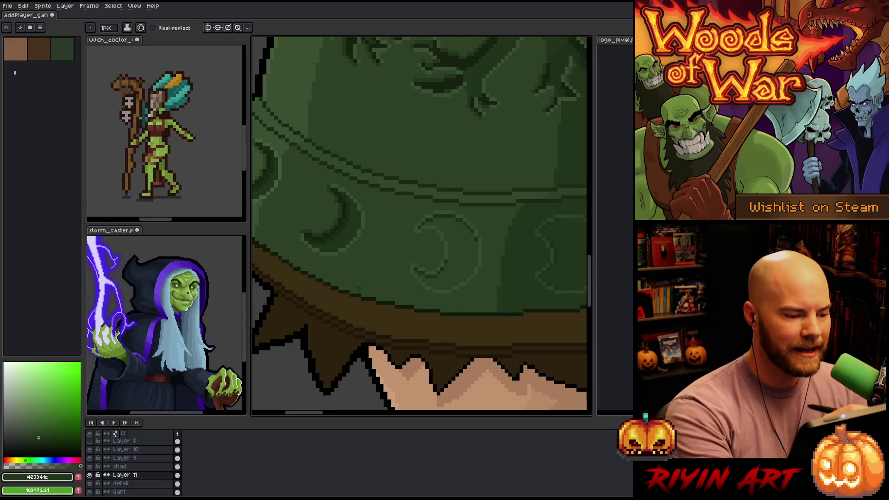
- Sample dark greens and draw five vertical dark strokes inside the middle crescent stud
{"action": "left_click", "coordinate": [340, 224], "text": "alt"}
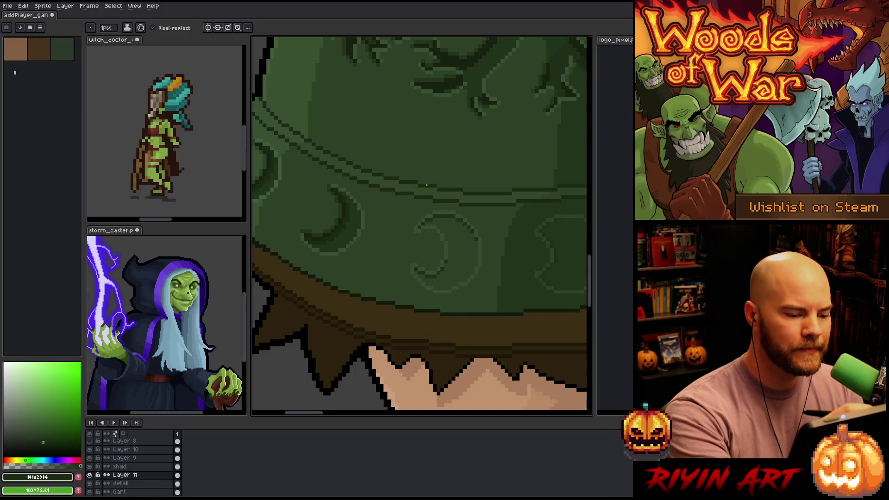
{"action": "left_click", "coordinate": [475, 244], "text": "alt"}
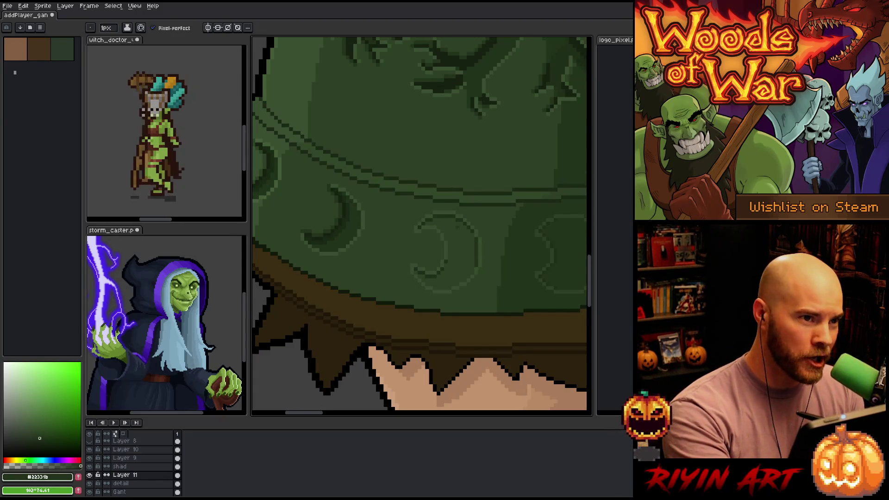
{"action": "left_click_drag", "start_coordinate": [468, 260], "coordinate": [452, 151]}
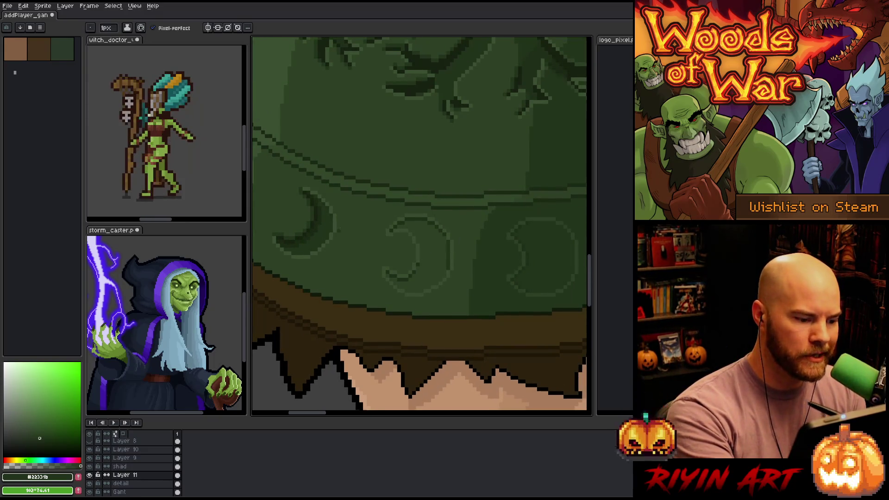
{"action": "left_click_drag", "start_coordinate": [443, 238], "coordinate": [442, 273]}
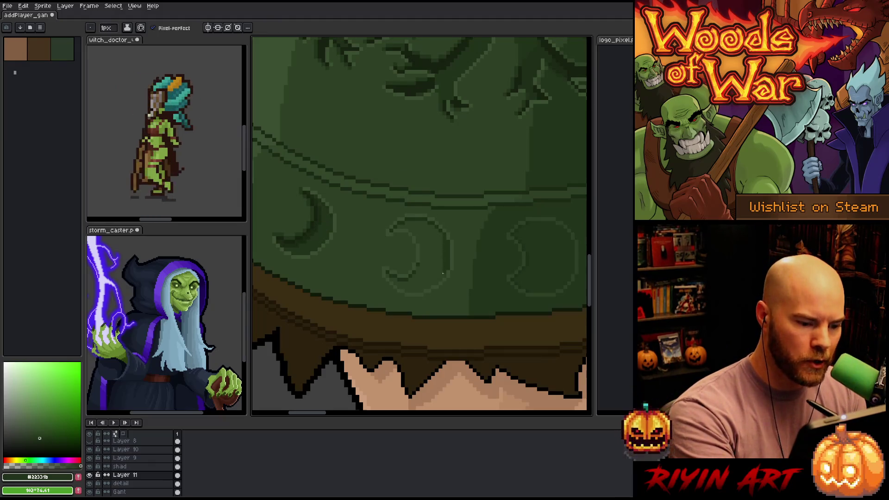
{"action": "left_click_drag", "start_coordinate": [440, 235], "coordinate": [441, 273]}
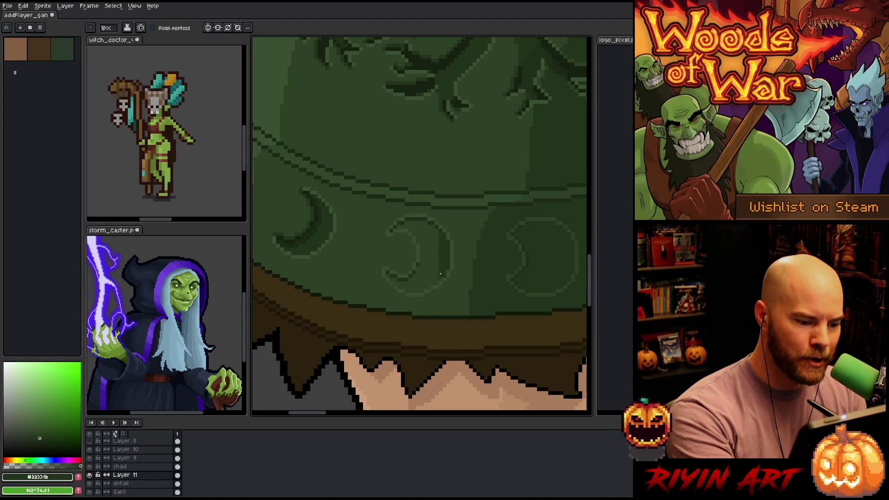
{"action": "left_click_drag", "start_coordinate": [437, 236], "coordinate": [436, 280]}
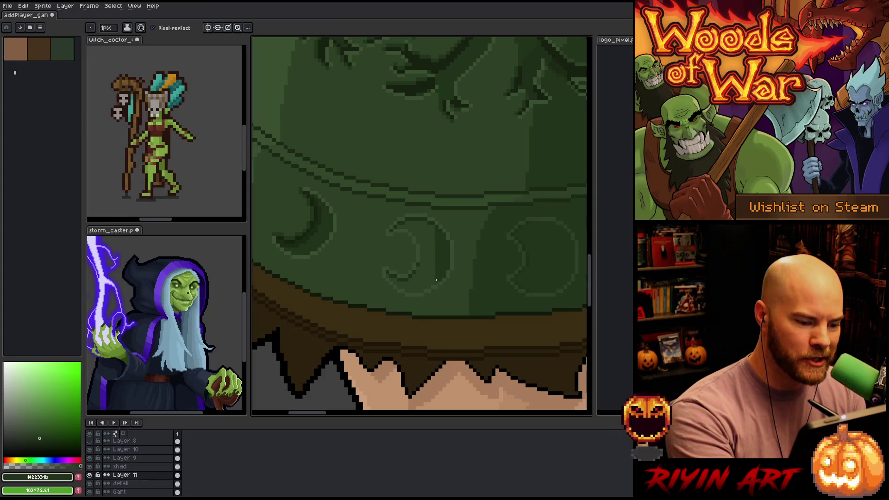
{"action": "left_click_drag", "start_coordinate": [433, 236], "coordinate": [432, 276]}
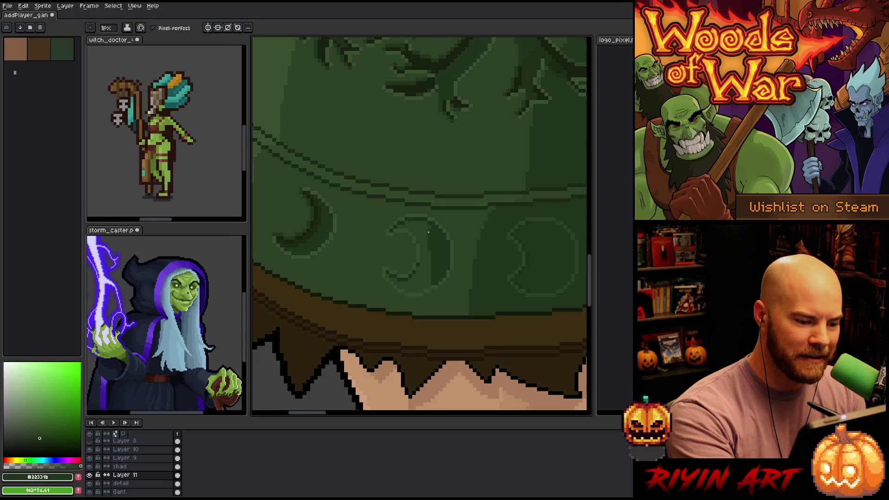
{"action": "left_click_drag", "start_coordinate": [428, 233], "coordinate": [428, 280]}
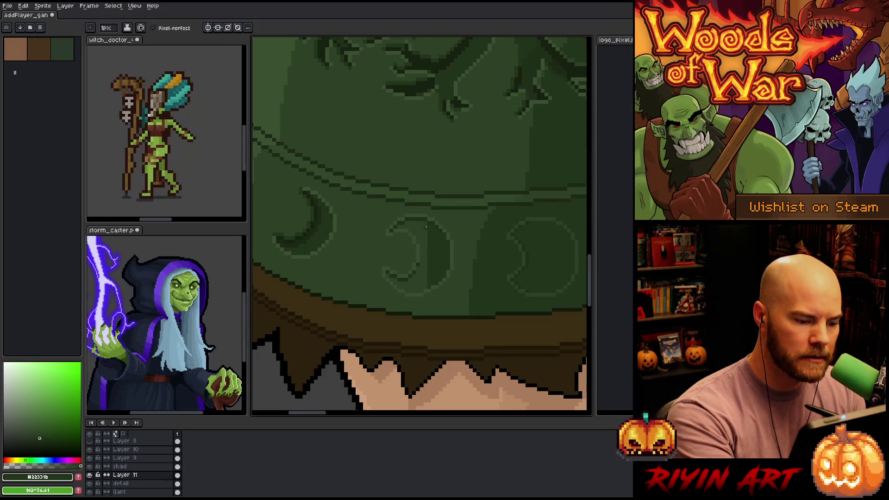
- Toggle Layer 11 to compare, then add dark marks and fill the crescent's lower-tip gap
{"action": "left_click", "coordinate": [89, 475]}
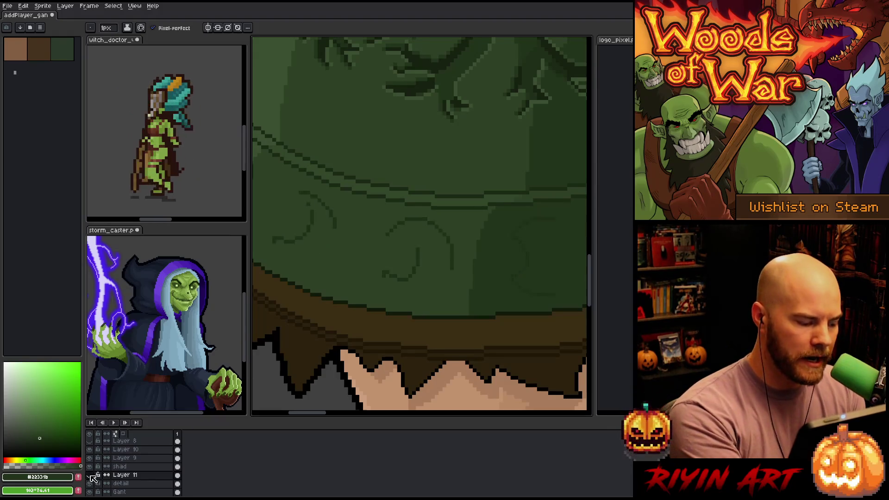
{"action": "left_click", "coordinate": [89, 475]}
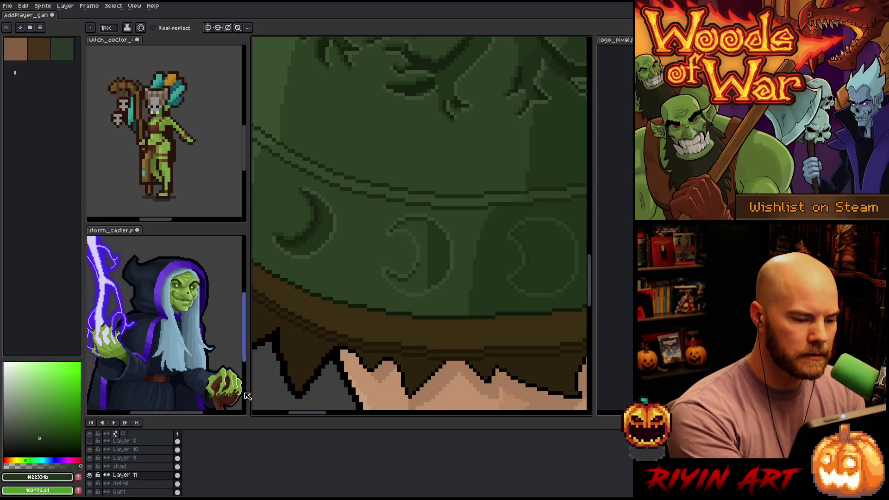
{"action": "left_click_drag", "start_coordinate": [422, 248], "coordinate": [425, 278]}
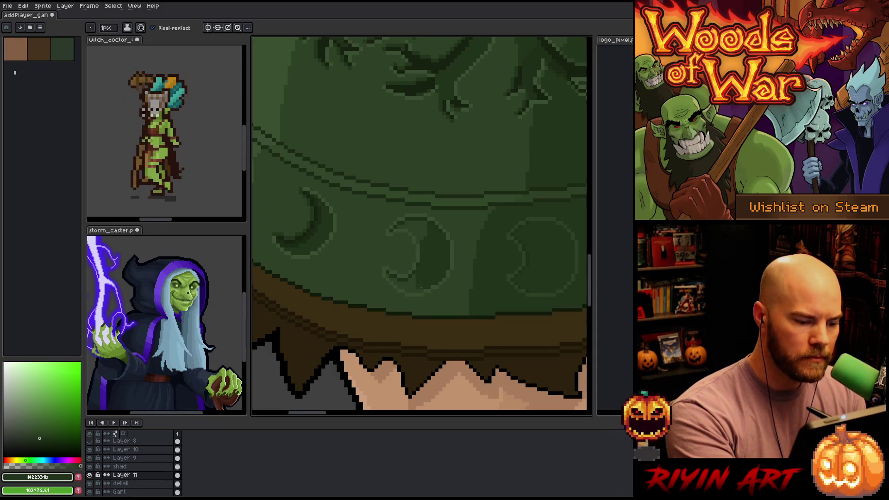
{"action": "mouse_move", "coordinate": [415, 291]}
{"action": "left_mouse_down"}
{"action": "mouse_move", "coordinate": [414, 275]}
{"action": "mouse_move", "coordinate": [410, 280]}
{"action": "left_mouse_up"}
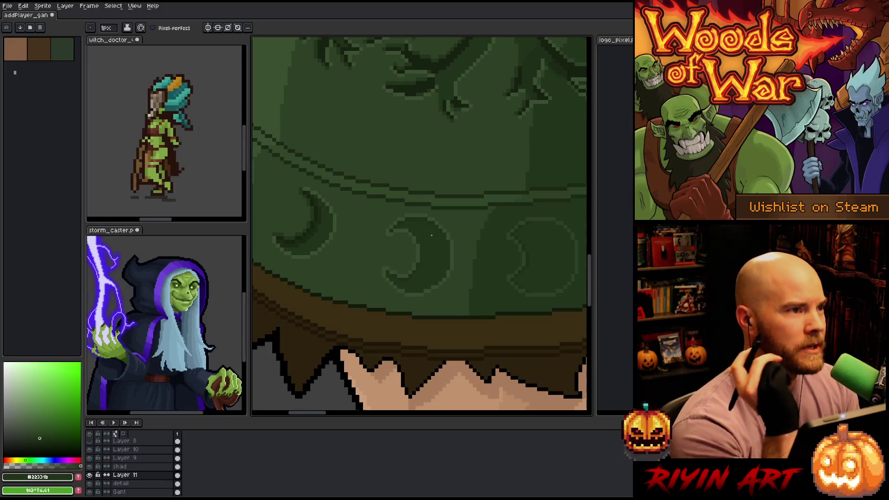
{"action": "left_click", "coordinate": [308, 227], "text": "alt"}
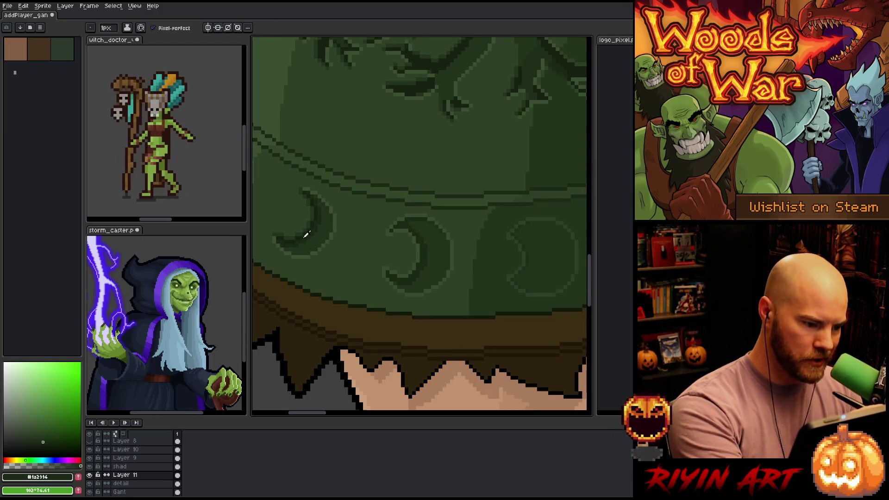
- Sample greens from the pauldron, ending with mid green #23341c as the foreground colour
{"action": "left_click", "coordinate": [300, 234], "text": "alt"}
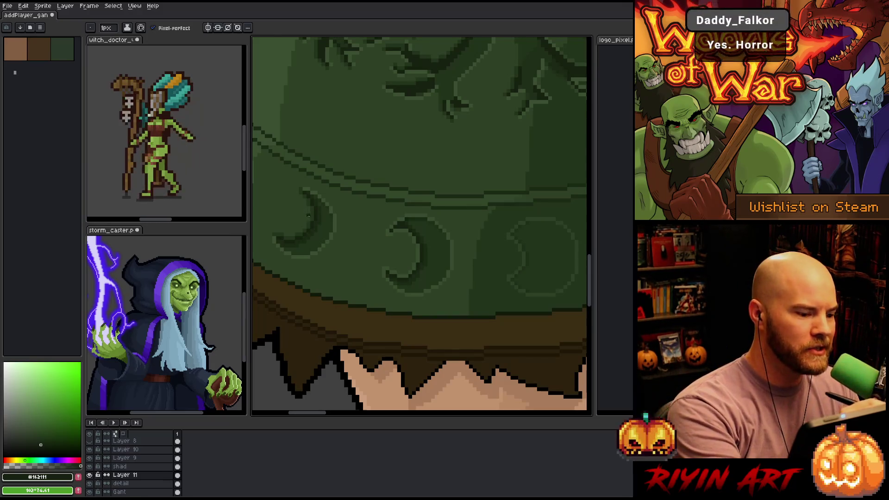
{"action": "left_click", "coordinate": [311, 204], "text": "alt"}
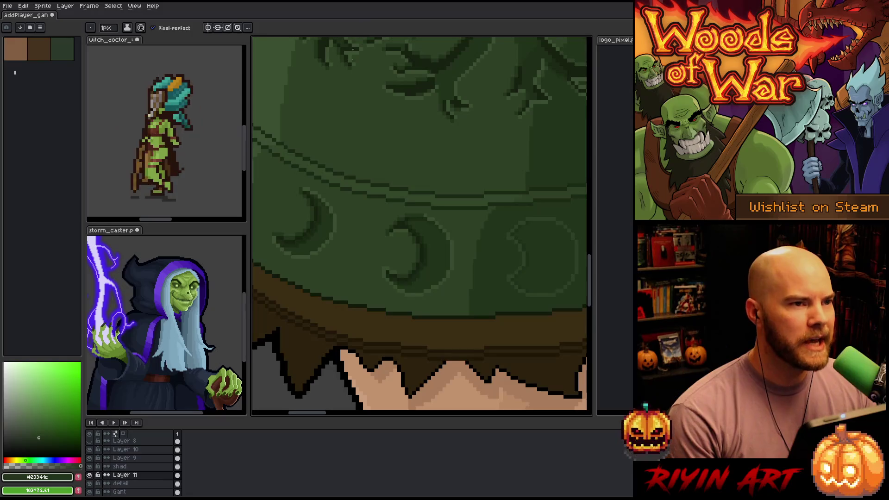
{"action": "scroll", "coordinate": [353, 151], "scroll_direction": "down", "scroll_amount": 2}
{"action": "scroll", "coordinate": [347, 200], "scroll_direction": "up", "scroll_amount": 2}
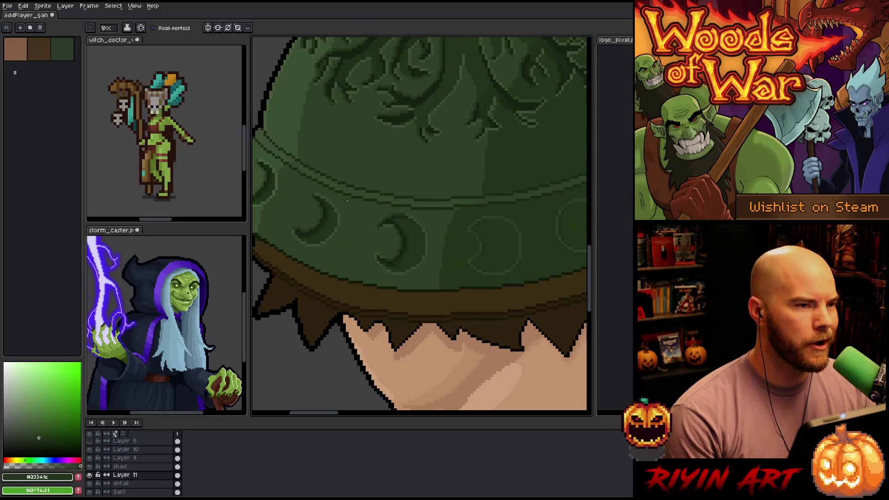
{"action": "scroll", "coordinate": [347, 201], "scroll_direction": "down", "scroll_amount": 1}
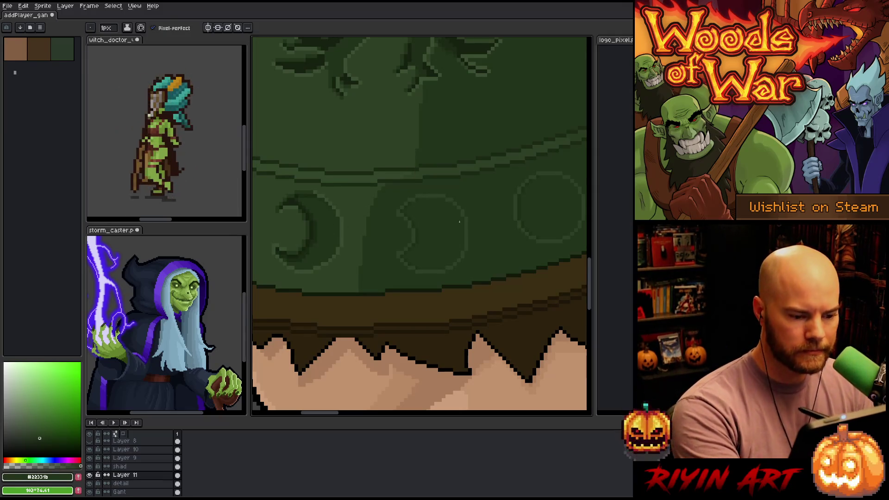
{"action": "key", "text": "i"}
{"action": "scroll", "coordinate": [456, 176], "scroll_direction": "up", "scroll_amount": 3}
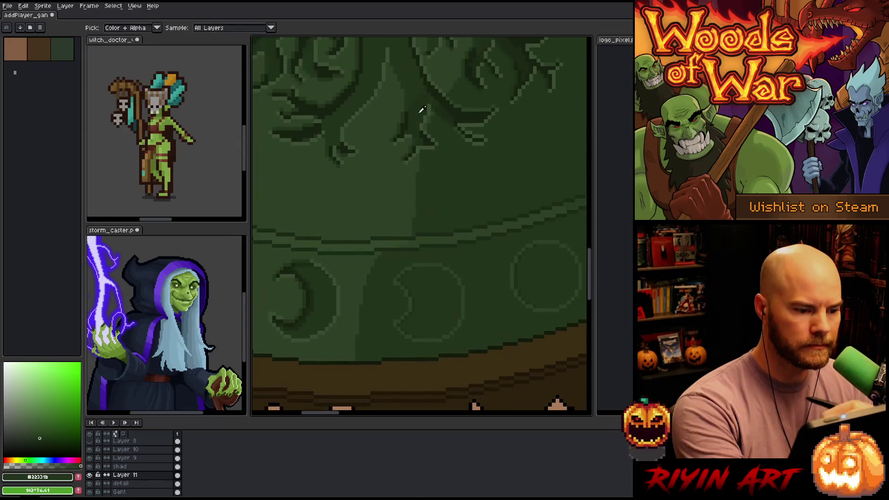
{"action": "key", "text": "b"}
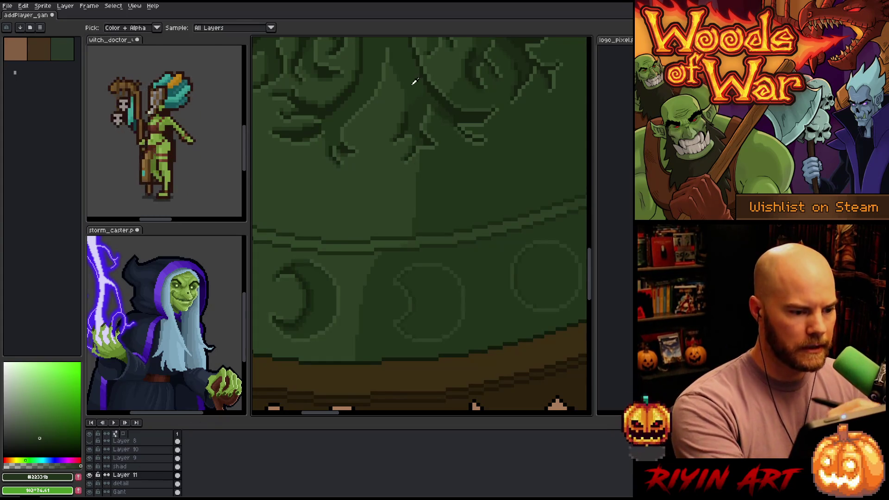
{"action": "left_click_drag", "start_coordinate": [412, 79], "coordinate": [442, 225]}
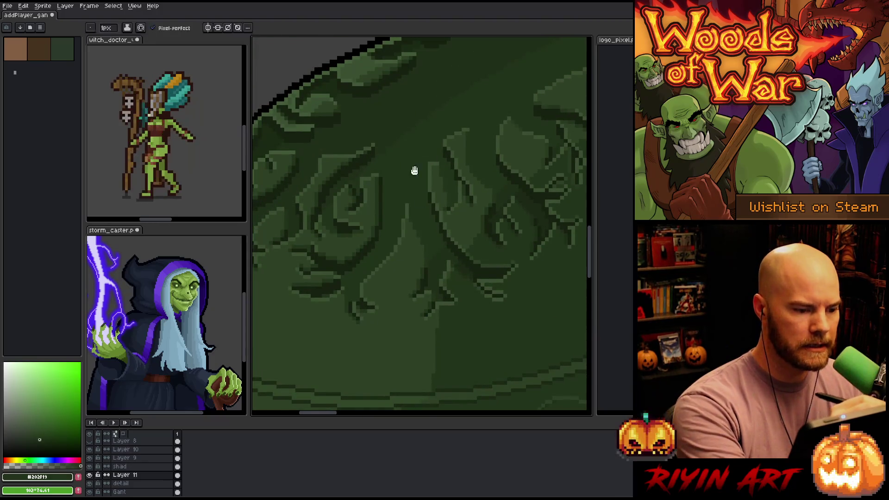
{"action": "left_click_drag", "start_coordinate": [413, 170], "coordinate": [429, 132]}
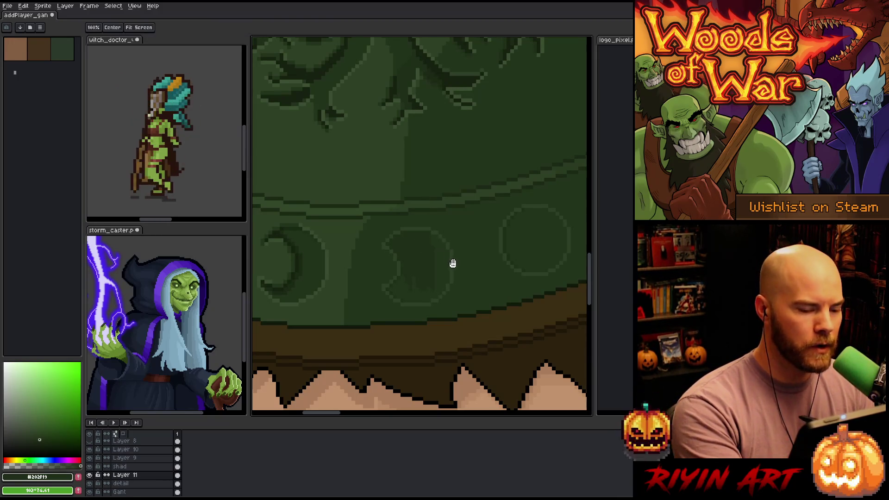
{"action": "left_click_drag", "start_coordinate": [452, 260], "coordinate": [415, 229]}
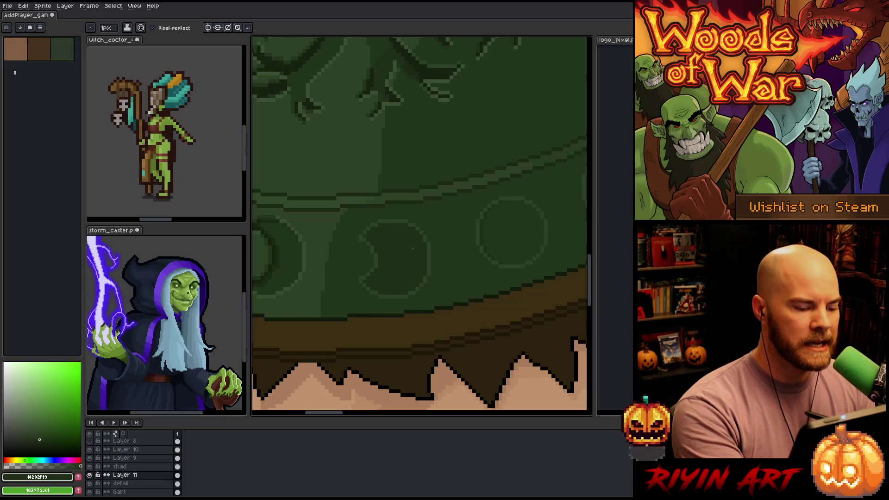
{"action": "scroll", "coordinate": [408, 259], "scroll_direction": "down", "scroll_amount": 2}
- Pan around the brim and sample the darkest vine green and a mid-dark green for touch-ups
{"action": "scroll", "coordinate": [399, 233], "scroll_direction": "up", "scroll_amount": 2}
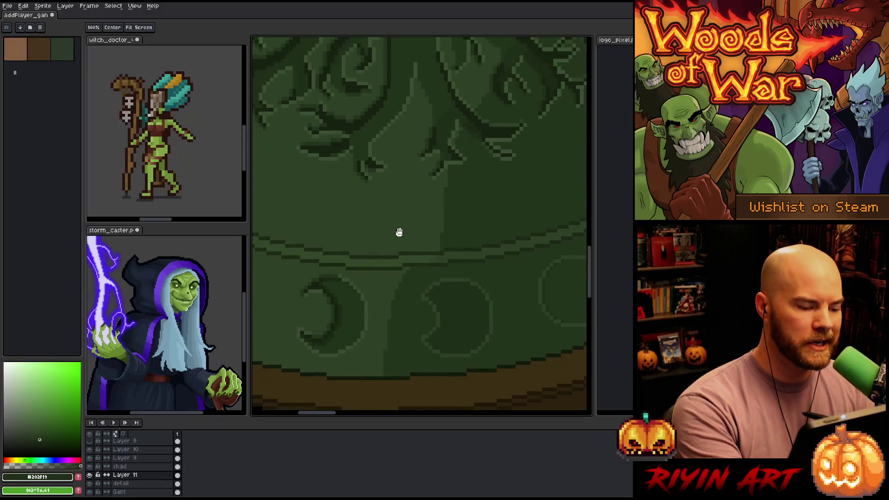
{"action": "scroll", "coordinate": [421, 188], "scroll_direction": "down", "scroll_amount": 1}
{"action": "scroll", "coordinate": [397, 107], "scroll_direction": "up", "scroll_amount": 1}
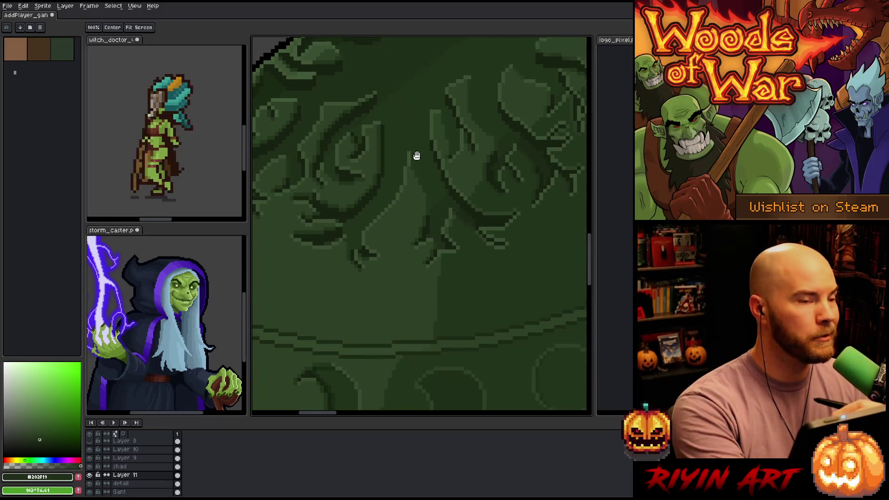
{"action": "scroll", "coordinate": [415, 153], "scroll_direction": "up", "scroll_amount": 1}
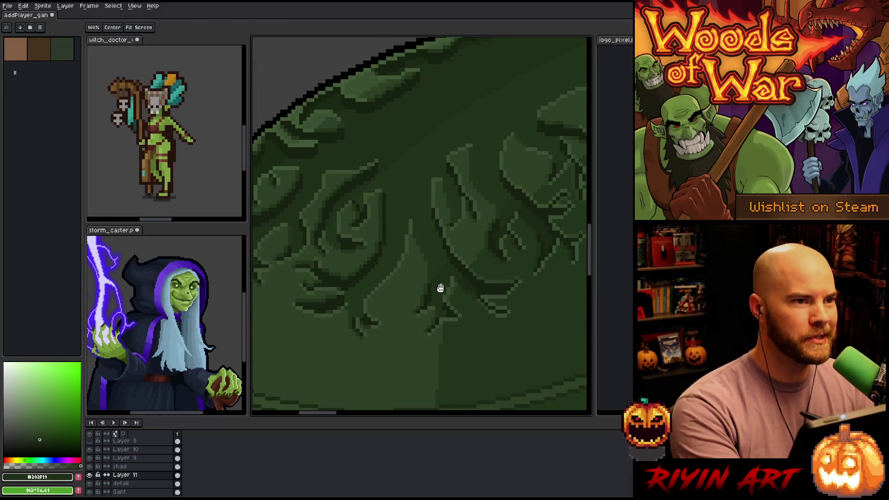
{"action": "left_click_drag", "start_coordinate": [440, 288], "coordinate": [414, 219]}
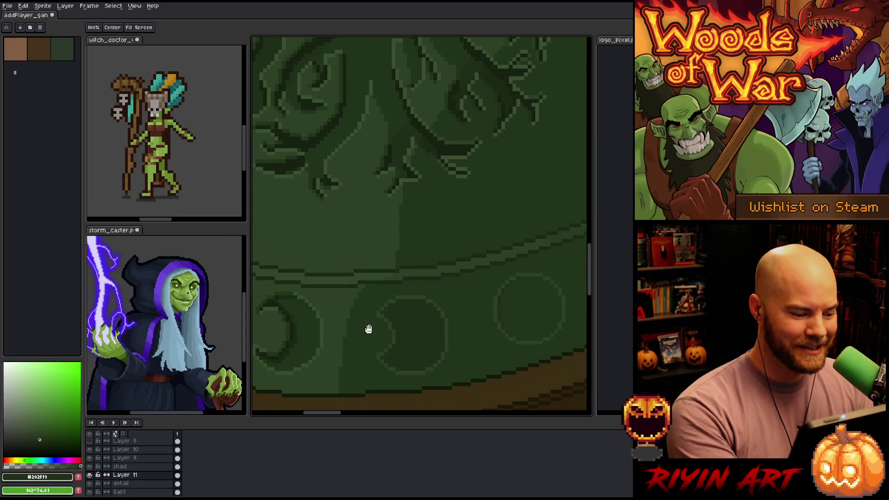
{"action": "left_click_drag", "start_coordinate": [367, 327], "coordinate": [390, 279]}
{"action": "left_click_drag", "start_coordinate": [504, 249], "coordinate": [469, 288]}
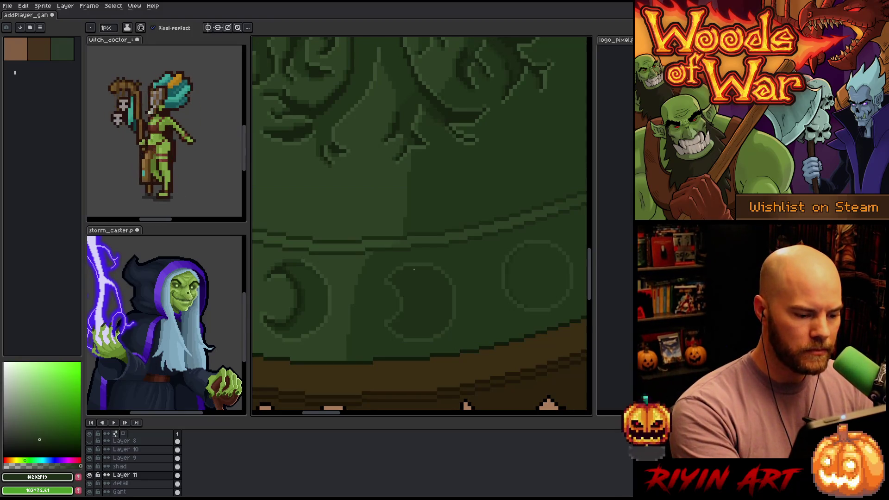
{"action": "left_click_drag", "start_coordinate": [417, 142], "coordinate": [421, 184]}
{"action": "left_click", "coordinate": [388, 108], "text": "alt"}
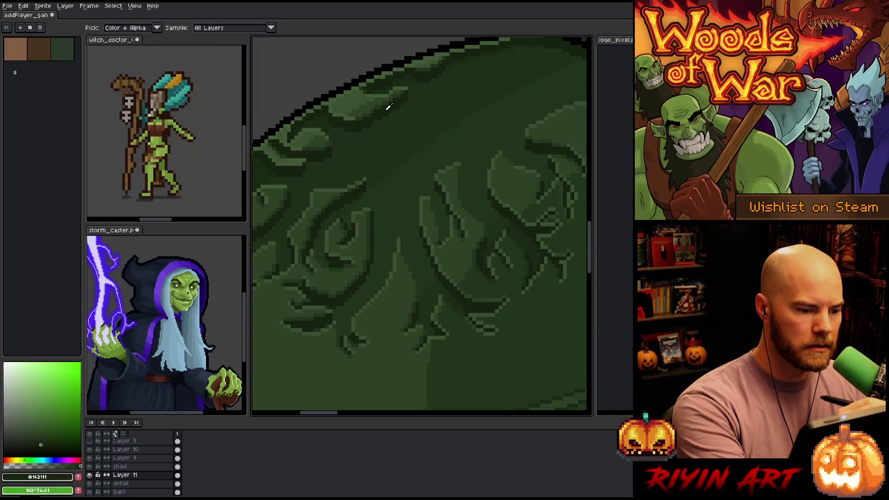
{"action": "left_click_drag", "start_coordinate": [436, 302], "coordinate": [441, 266]}
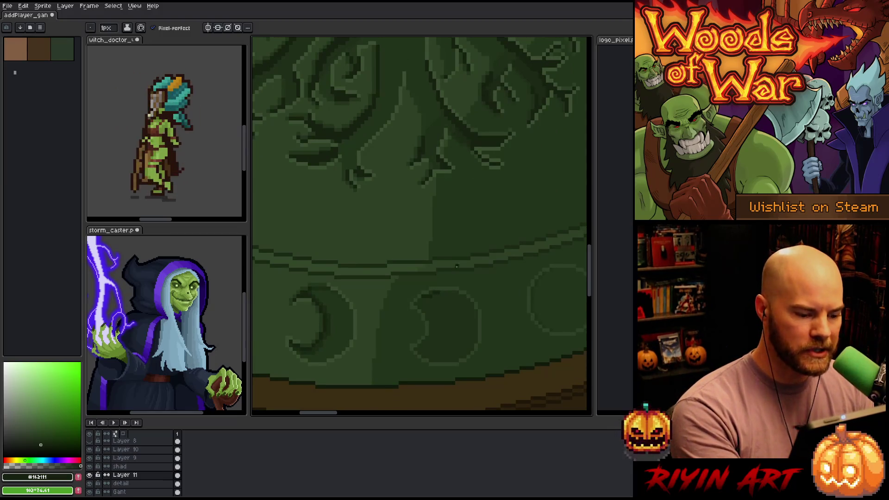
{"action": "left_click", "coordinate": [332, 316], "text": "alt"}
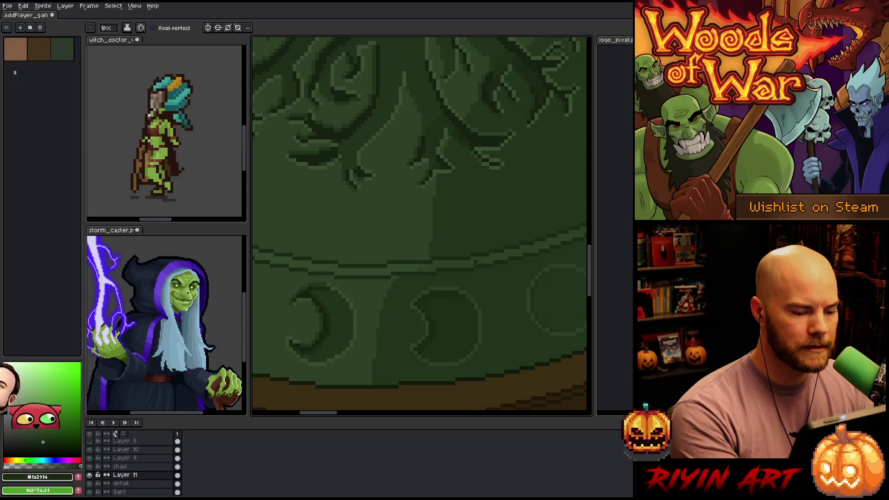
- Sample the base, mid-dark and darkest greens while panning toward the crescent studs
{"action": "left_click", "coordinate": [424, 300], "text": "alt"}
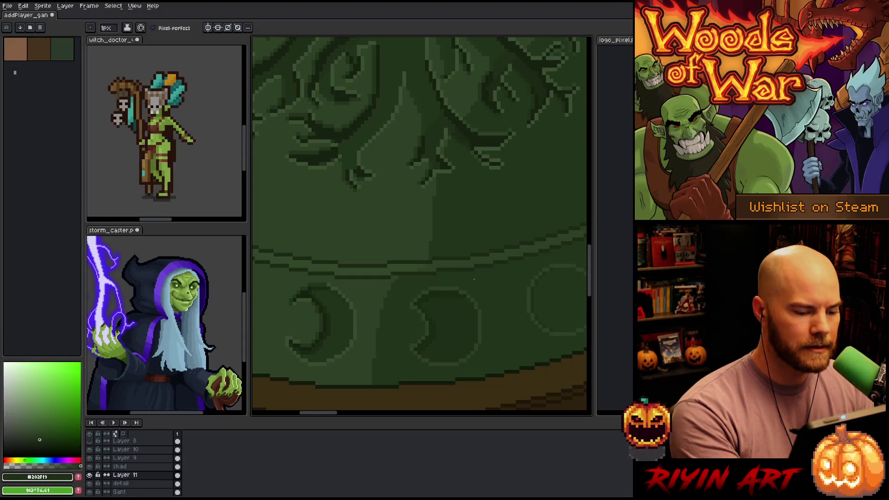
{"action": "left_click", "coordinate": [444, 277], "text": "alt"}
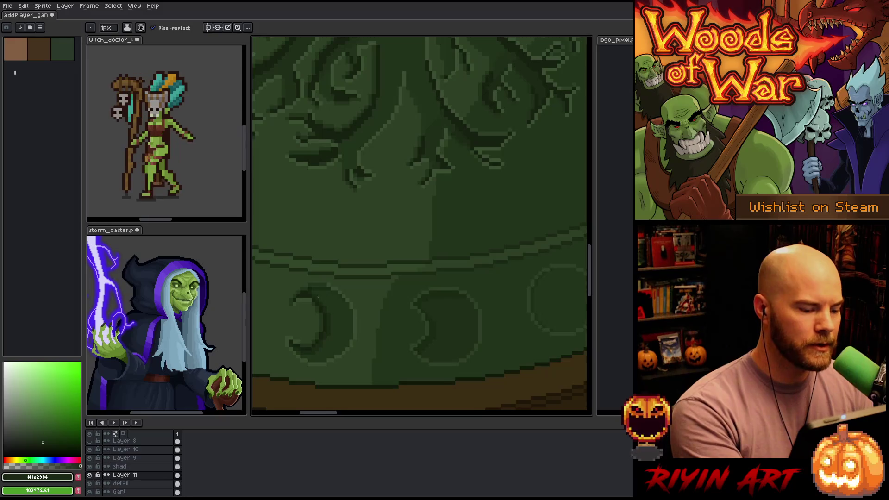
{"action": "left_click", "coordinate": [446, 215], "text": "alt"}
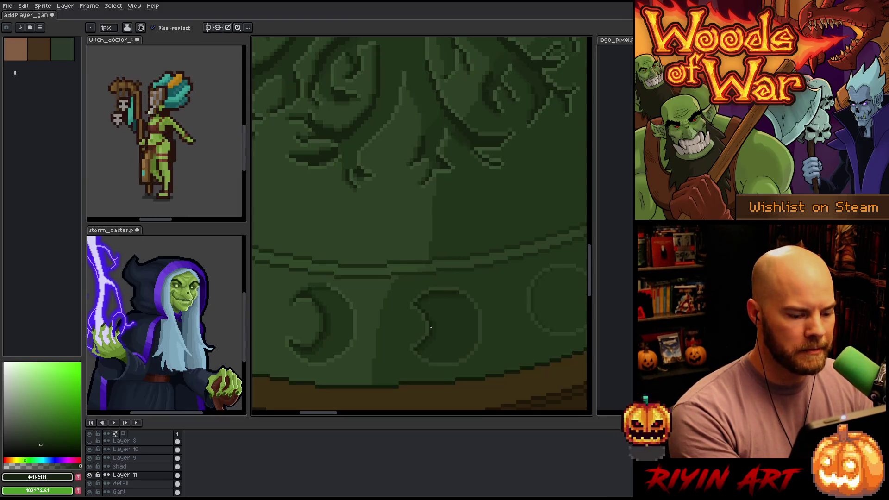
{"action": "left_click", "coordinate": [429, 313], "text": "alt"}
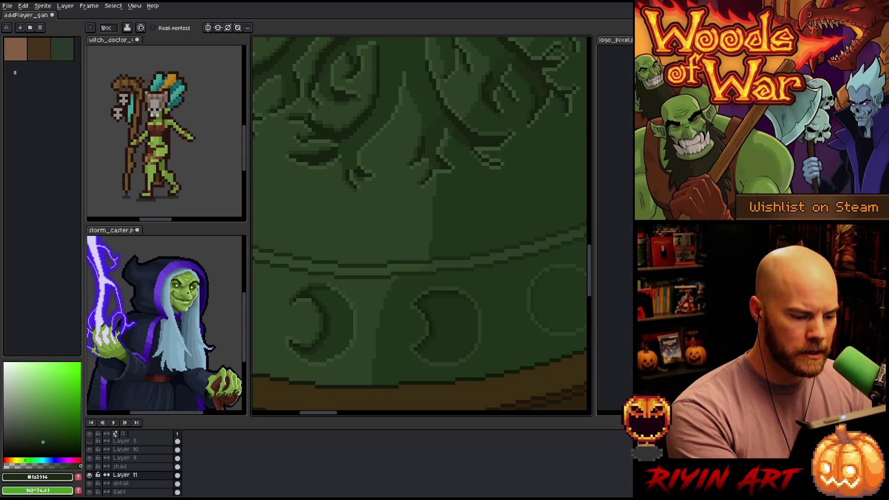
{"action": "key", "text": "space"}
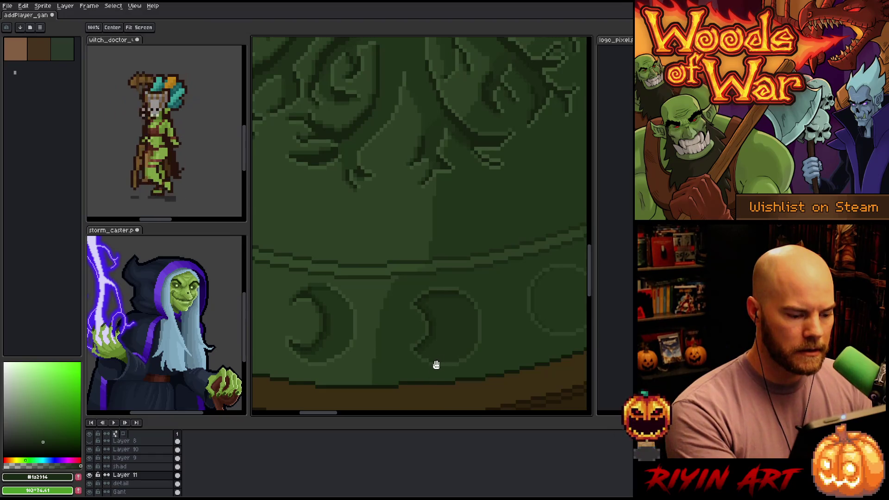
{"action": "left_click_drag", "start_coordinate": [448, 359], "coordinate": [429, 343]}
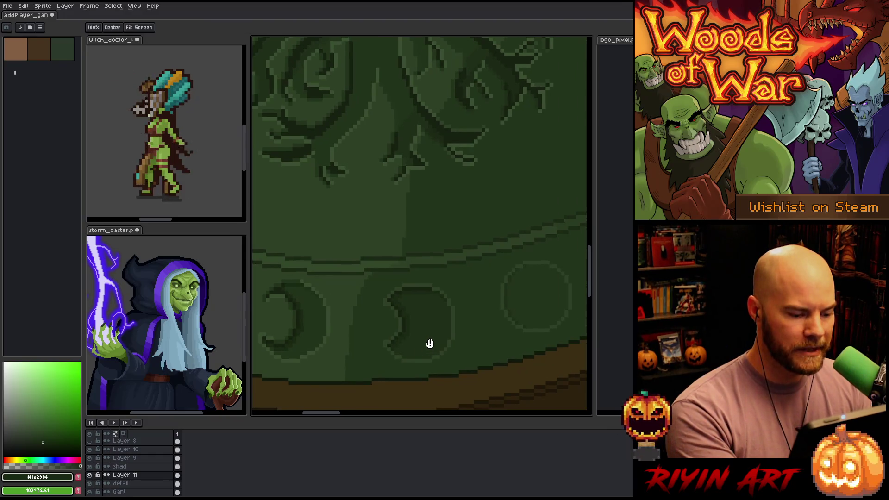
{"action": "left_click", "coordinate": [391, 298], "text": "alt"}
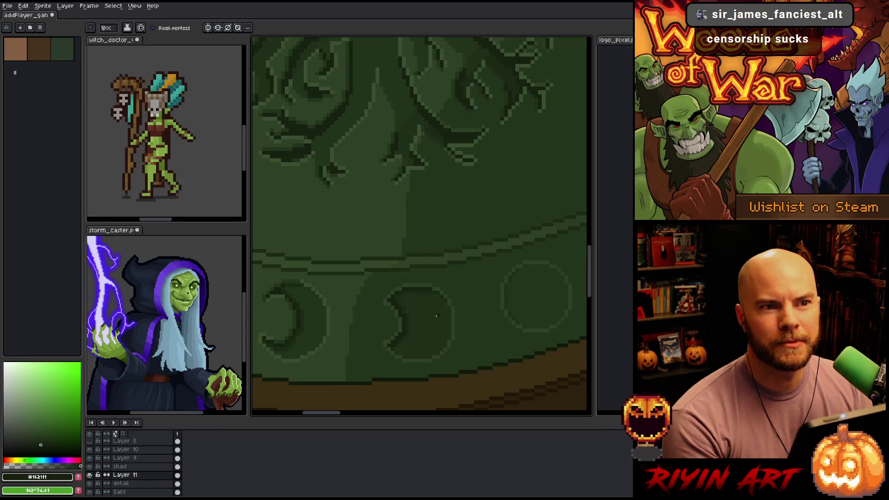
{"action": "left_click", "coordinate": [407, 339], "text": "alt"}
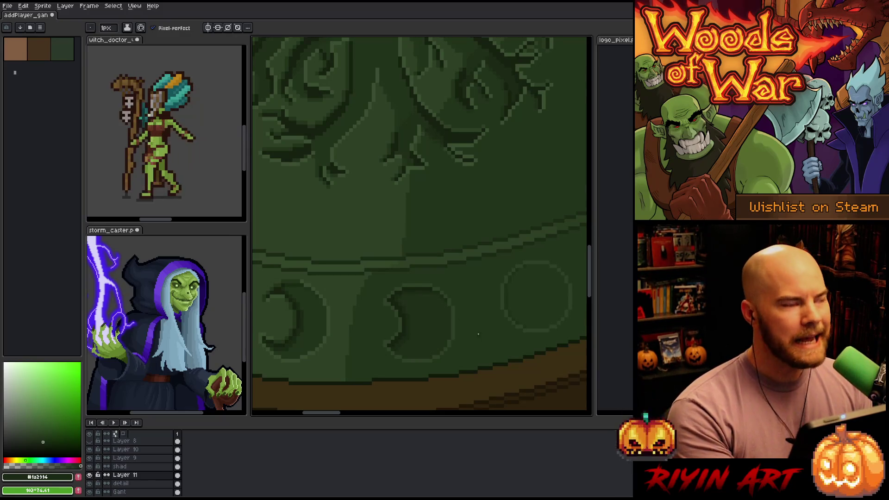
{"action": "left_click", "coordinate": [396, 295], "text": "alt"}
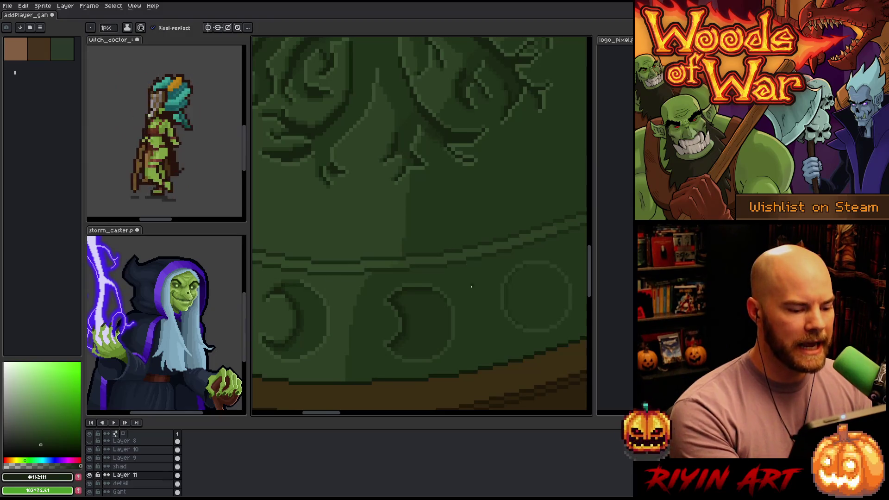
- Pan to the next plain stud and paint a dark crescent edge on its left side
{"action": "key", "text": "space"}
{"action": "left_click_drag", "start_coordinate": [457, 334], "coordinate": [403, 343]}
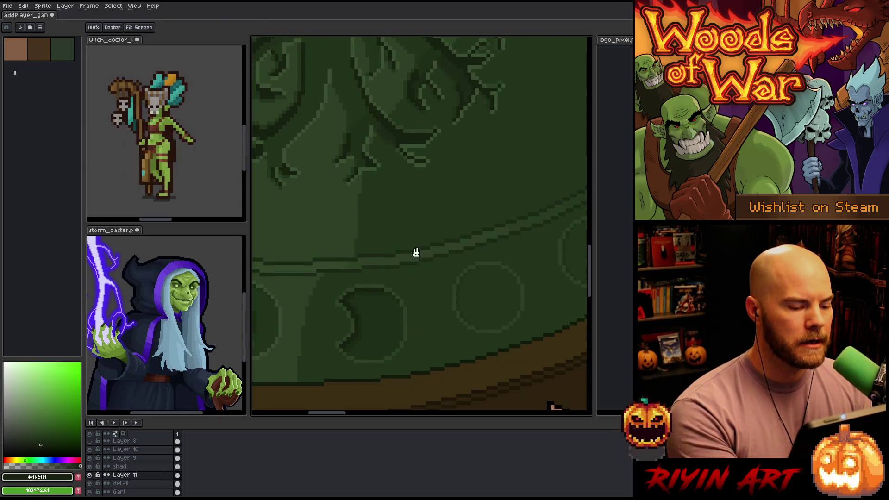
{"action": "left_click", "coordinate": [390, 292], "text": "alt"}
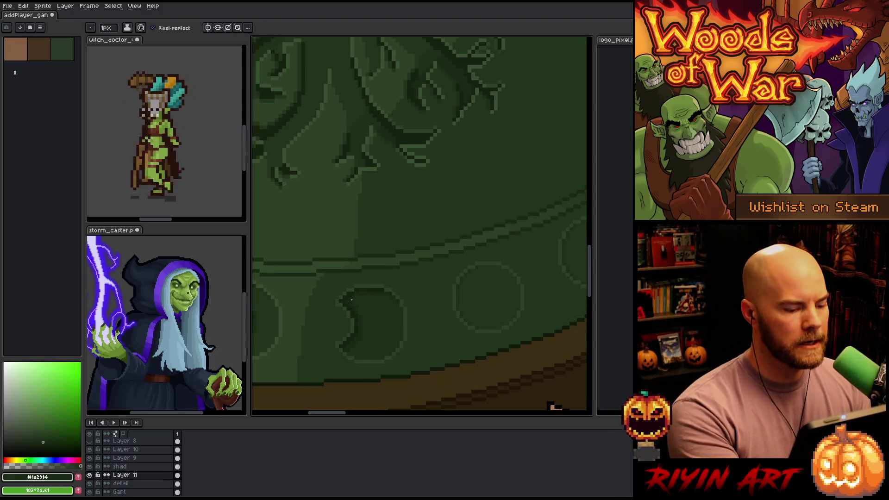
{"action": "key", "text": "space"}
{"action": "left_click_drag", "start_coordinate": [452, 323], "coordinate": [423, 349]}
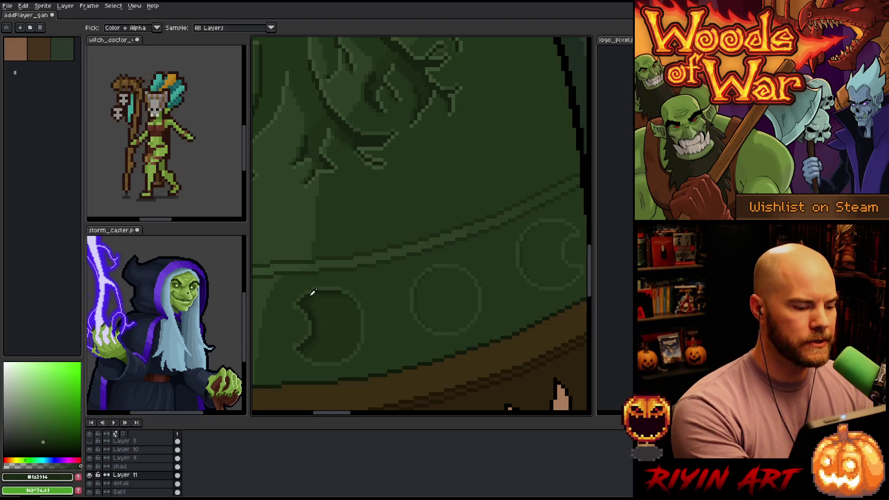
{"action": "left_click", "coordinate": [314, 295], "text": "alt"}
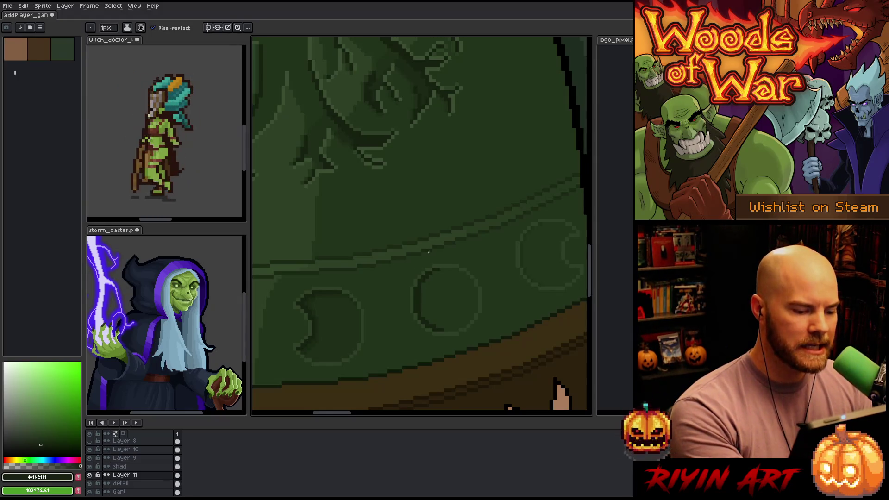
{"action": "left_click", "coordinate": [319, 336], "text": "alt"}
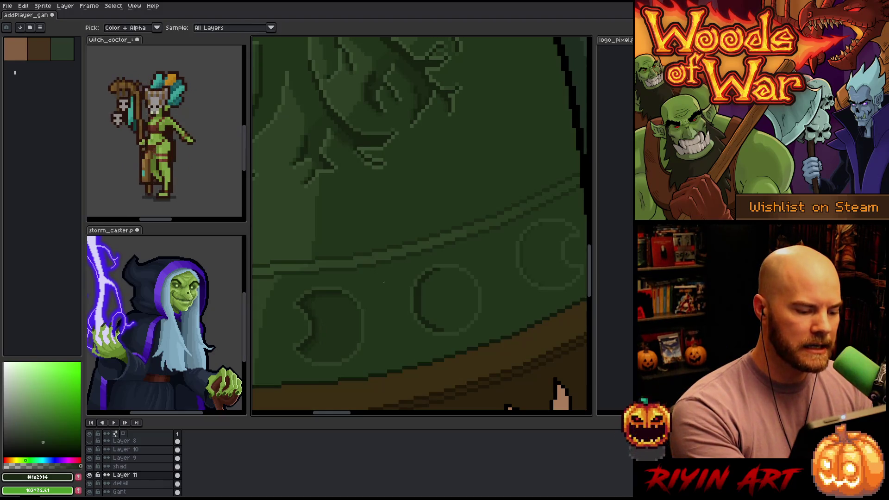
{"action": "left_click_drag", "start_coordinate": [424, 284], "coordinate": [423, 317]}
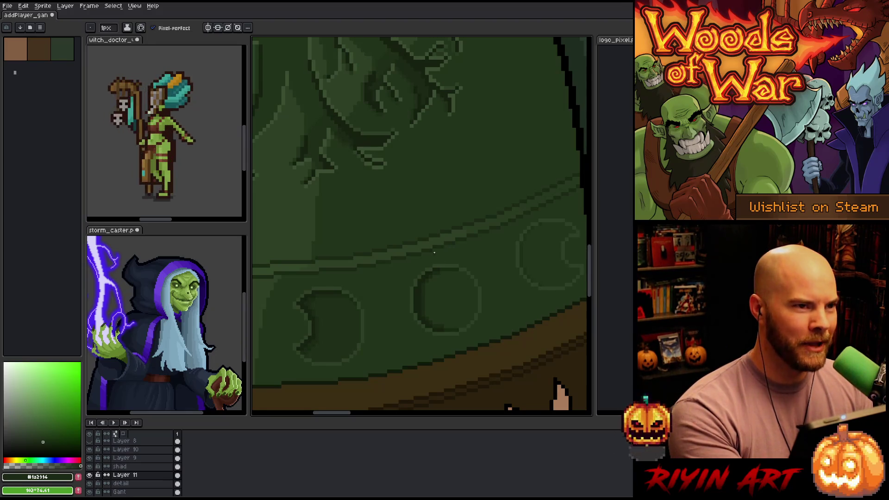
- Sample the base and mid-dark greens and shift the view toward the pauldron's right edge
{"action": "left_click", "coordinate": [334, 318], "text": "alt"}
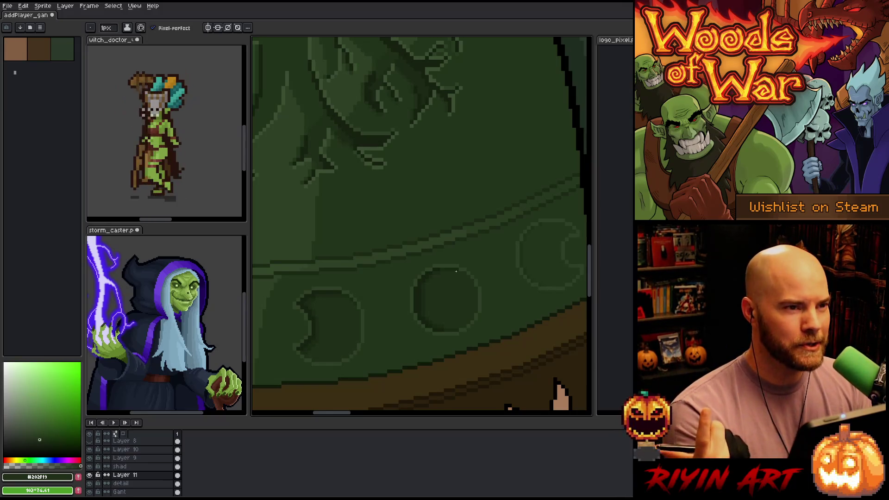
{"action": "left_click", "coordinate": [441, 274], "text": "alt"}
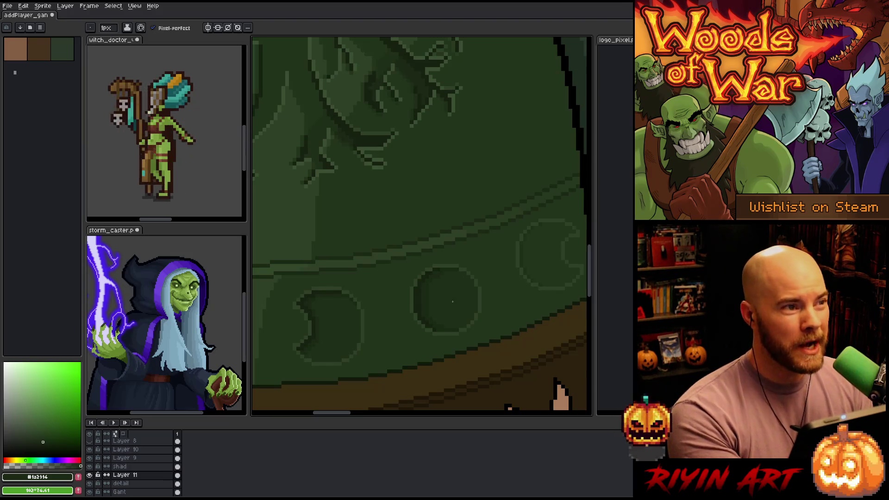
{"action": "left_click_drag", "start_coordinate": [457, 308], "coordinate": [440, 330]}
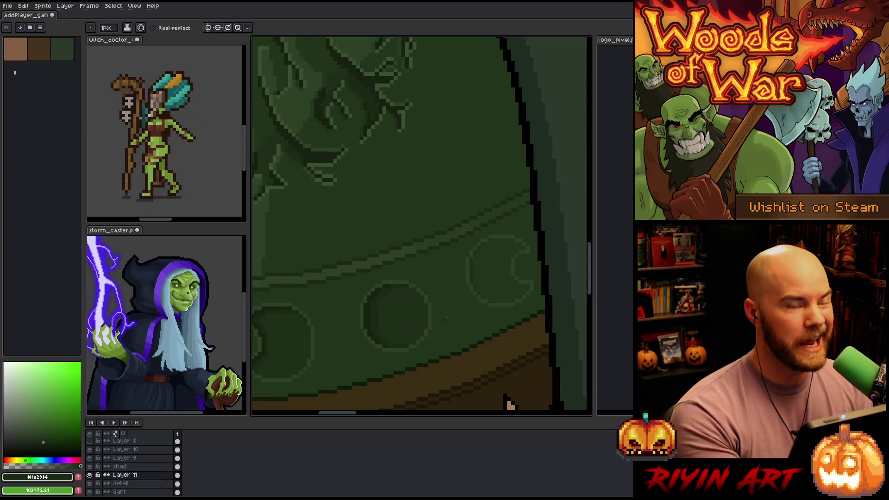
{"action": "scroll", "coordinate": [445, 260], "scroll_direction": "down", "scroll_amount": 2}
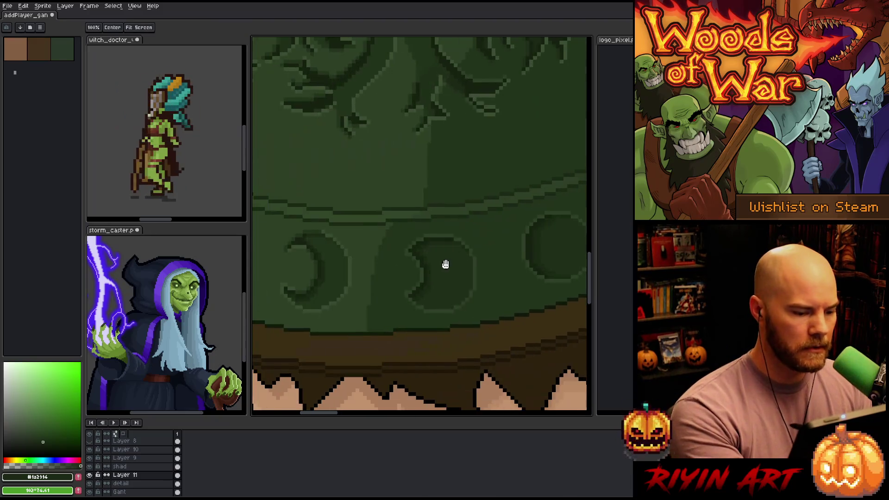
- Eyedrop the pauldron green from the brim, then pick a darker shade of it in the colour field
{"action": "scroll", "coordinate": [466, 290], "scroll_direction": "up", "scroll_amount": 1}
{"action": "key", "text": "alt"}
{"action": "left_click", "coordinate": [419, 265], "text": "alt"}
{"action": "scroll", "coordinate": [433, 314], "scroll_direction": "down", "scroll_amount": 1}
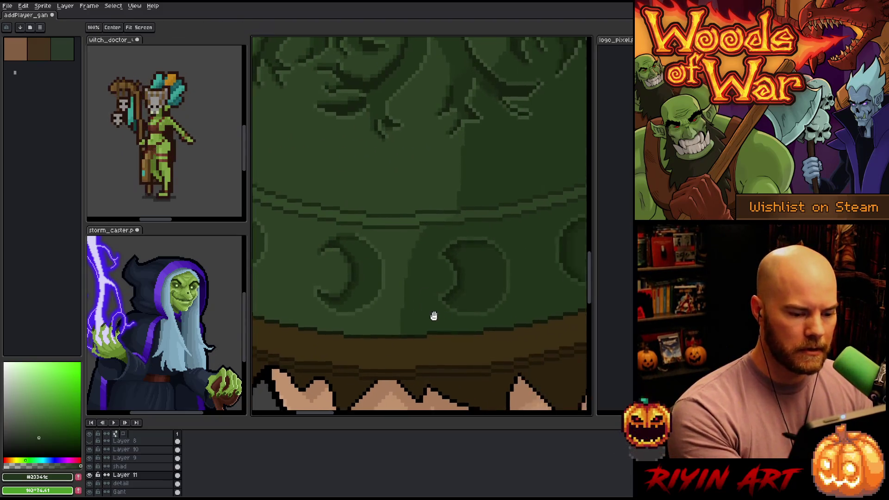
{"action": "scroll", "coordinate": [478, 224], "scroll_direction": "up", "scroll_amount": 1}
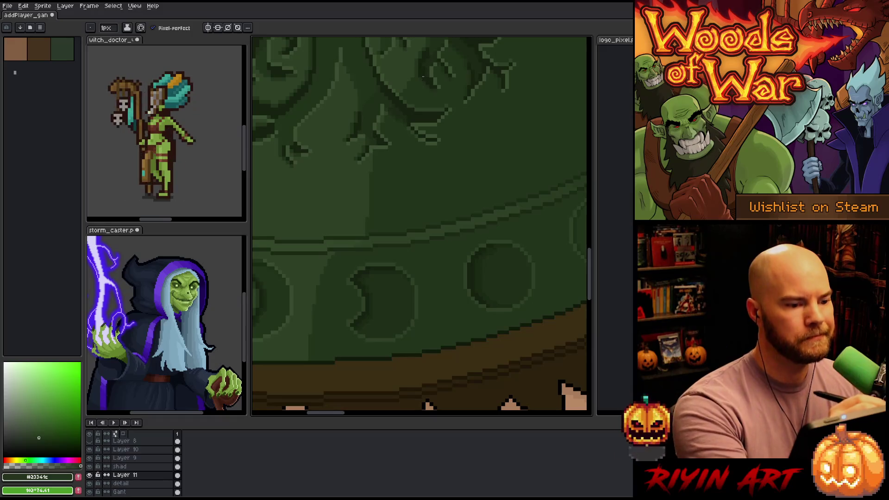
{"action": "key", "text": "i"}
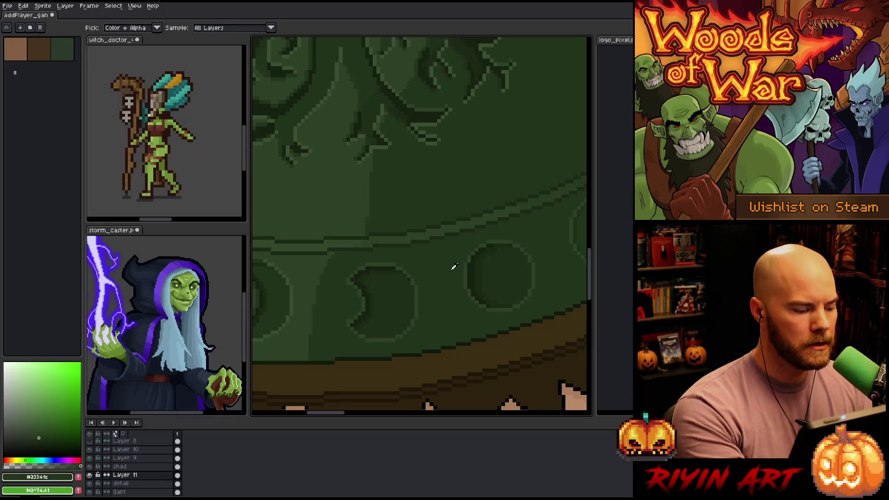
{"action": "left_click", "coordinate": [425, 270]}
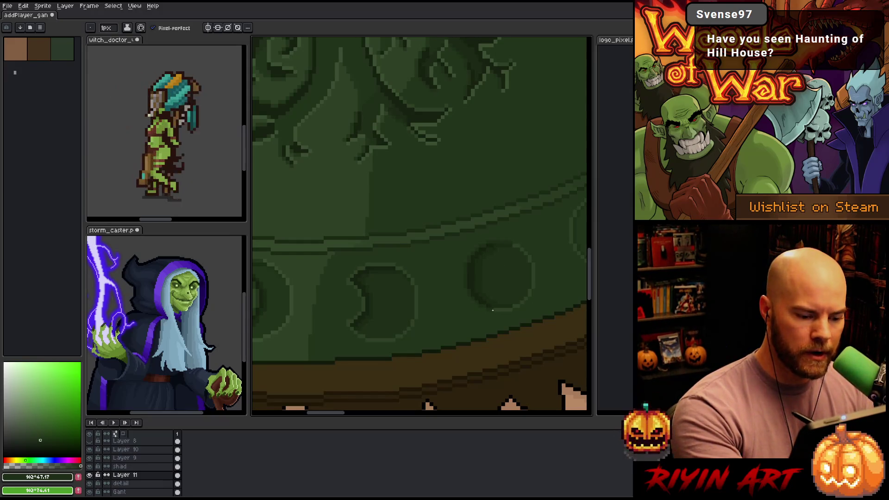
{"action": "left_click", "coordinate": [508, 241], "text": "alt"}
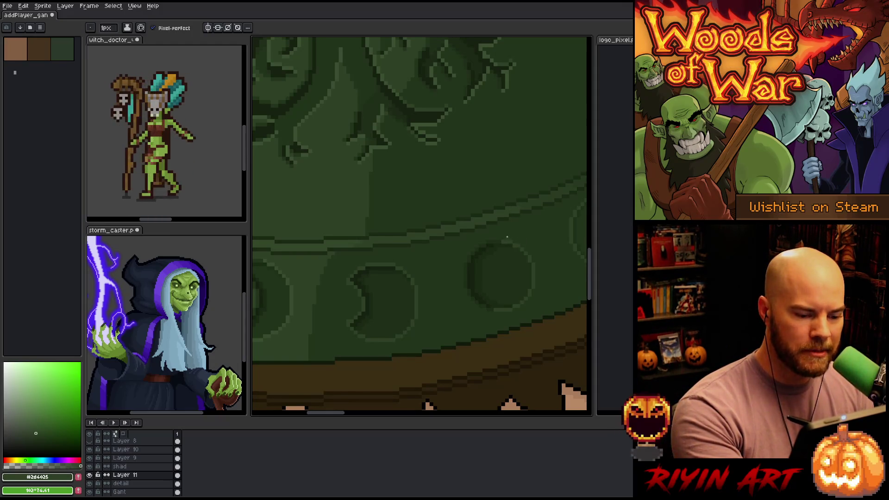
{"action": "left_click", "coordinate": [499, 236], "text": "alt"}
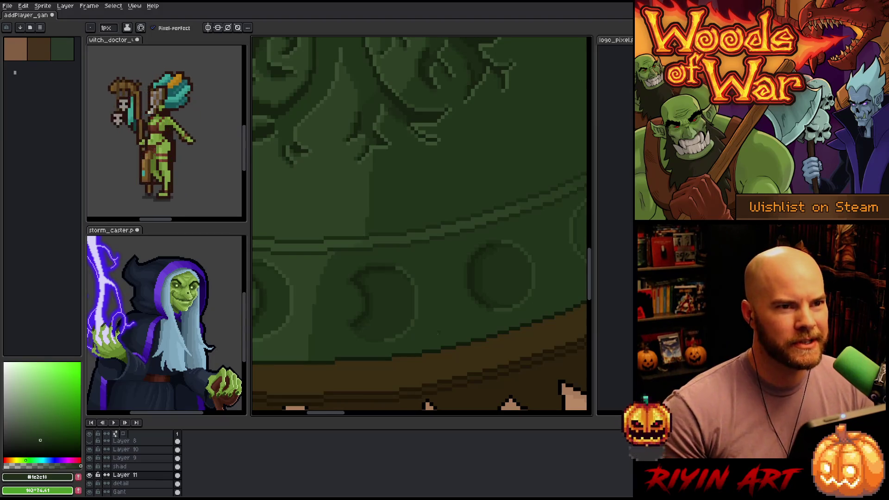
{"action": "scroll", "coordinate": [437, 333], "scroll_direction": "right", "scroll_amount": 3}
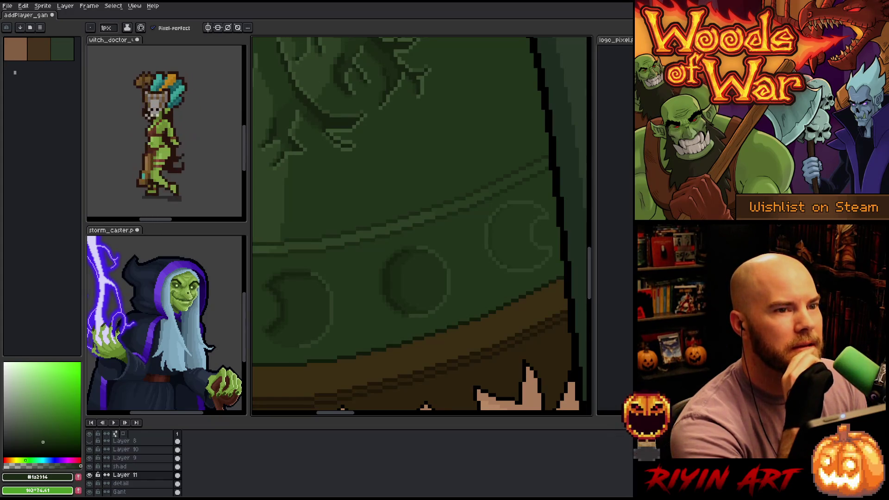
- Zoom out to view the whole shoulder pad with its brim of moon studs
{"action": "scroll", "coordinate": [382, 180], "scroll_direction": "down", "scroll_amount": 3}
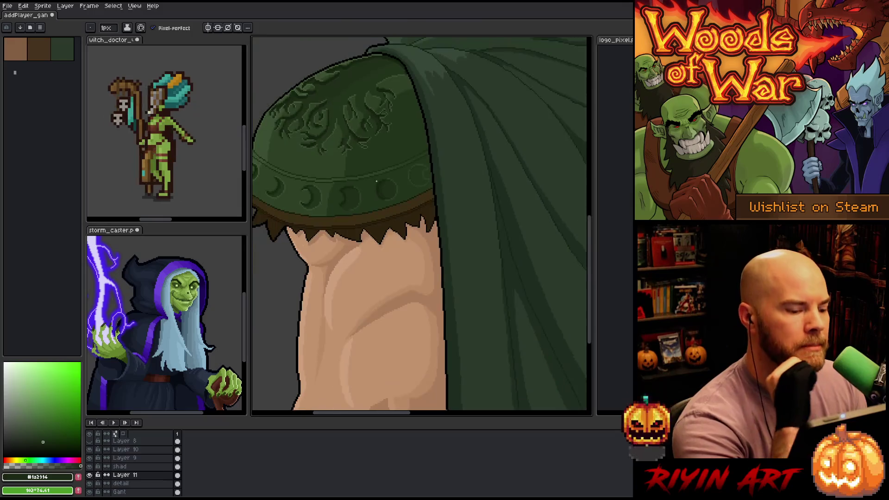
- Shade the brim stud's interior with the darker stud green, then sample a muted green
{"action": "scroll", "coordinate": [382, 179], "scroll_direction": "up", "scroll_amount": 3}
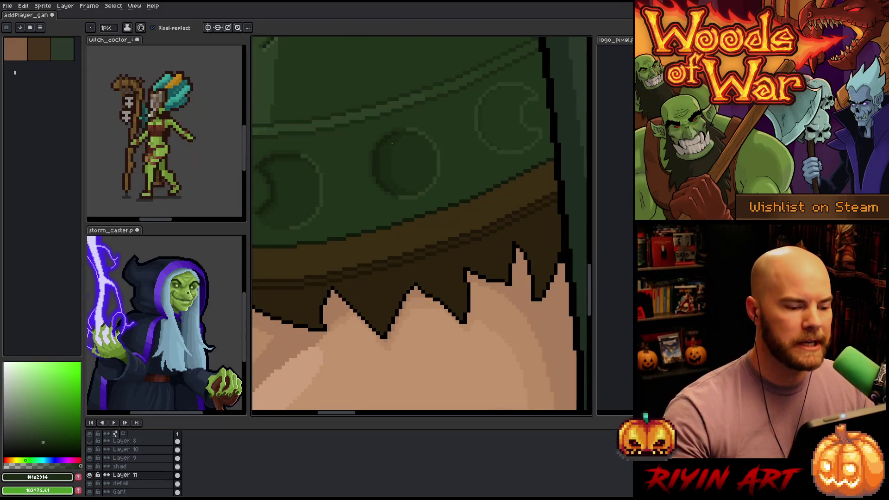
{"action": "mouse_move", "coordinate": [392, 144]}
{"action": "left_mouse_down"}
{"action": "mouse_move", "coordinate": [406, 234]}
{"action": "mouse_move", "coordinate": [470, 194]}
{"action": "left_mouse_up"}
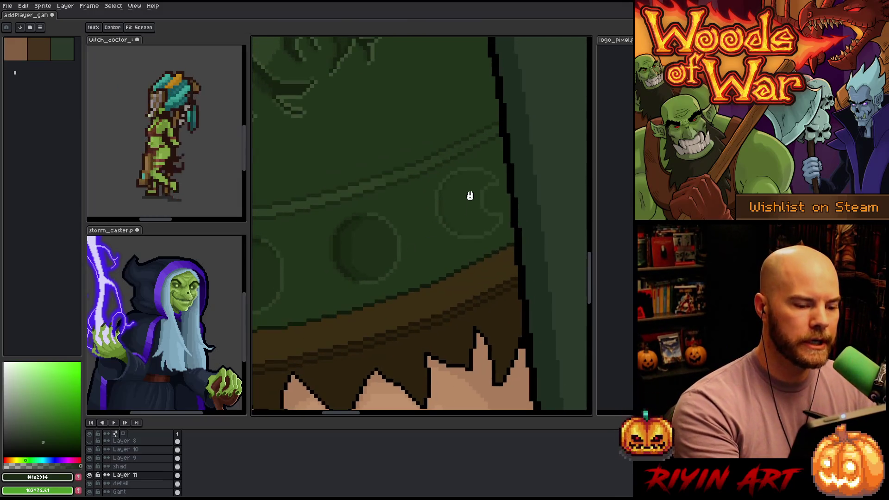
{"action": "left_click", "coordinate": [335, 243], "text": "alt"}
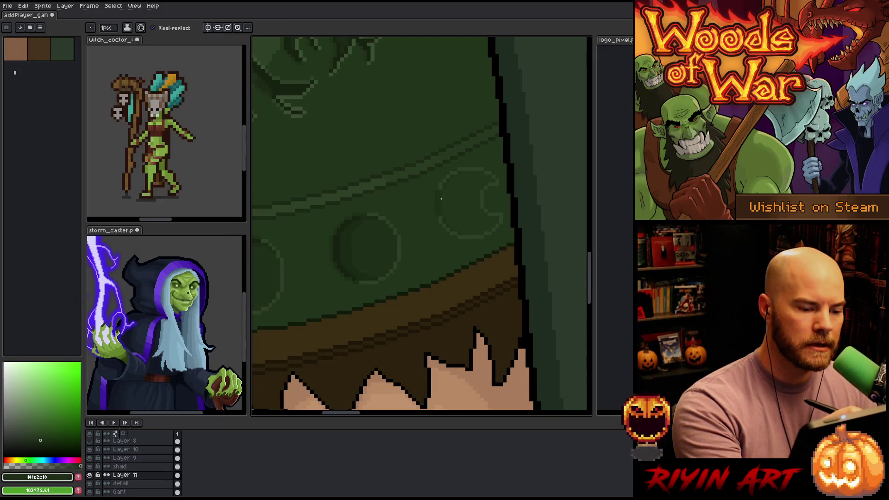
{"action": "left_click", "coordinate": [361, 234], "text": "alt"}
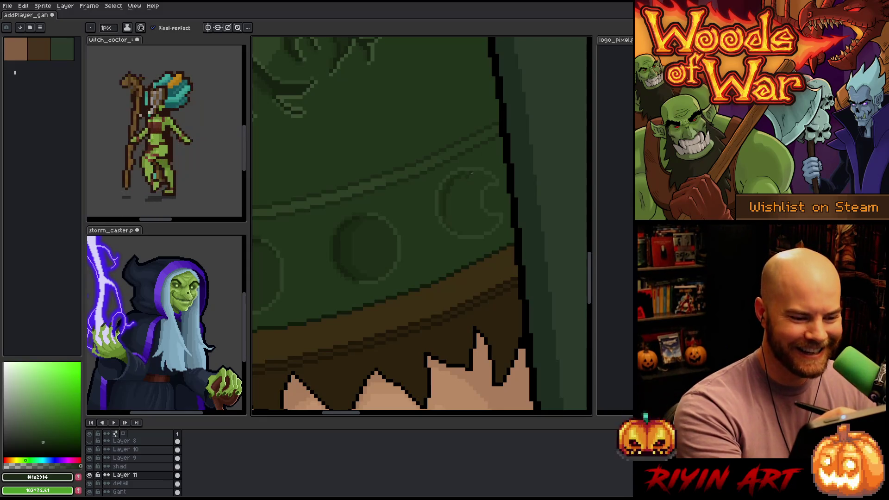
{"action": "mouse_move", "coordinate": [460, 180]}
{"action": "left_mouse_down"}
{"action": "mouse_move", "coordinate": [456, 208]}
{"action": "mouse_move", "coordinate": [452, 196]}
{"action": "left_mouse_up"}
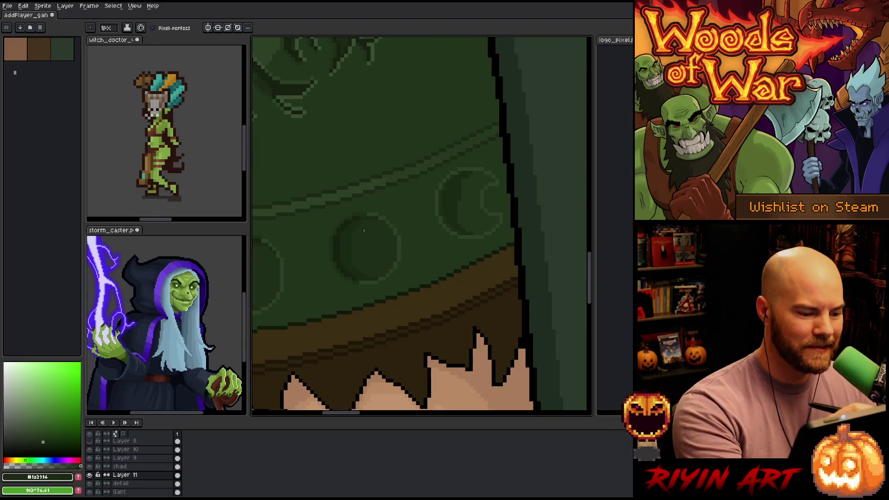
{"action": "left_click", "coordinate": [456, 148], "text": "alt"}
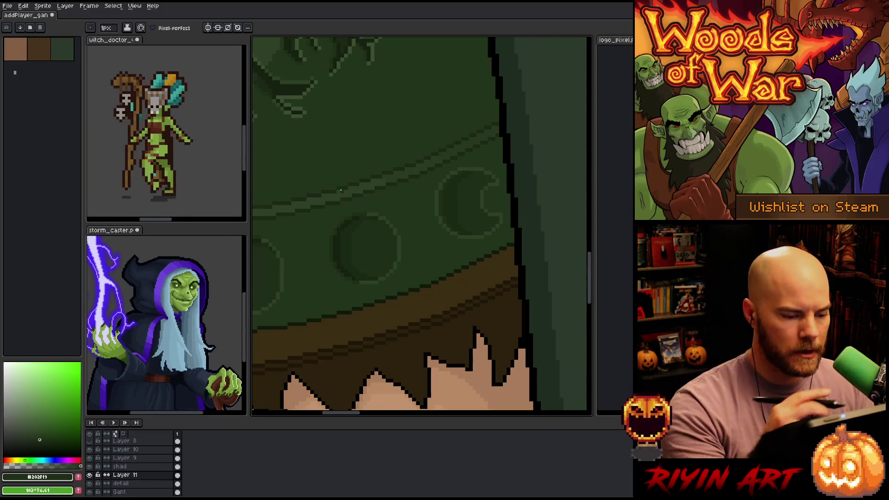
{"action": "scroll", "coordinate": [453, 226], "scroll_direction": "up", "scroll_amount": 2}
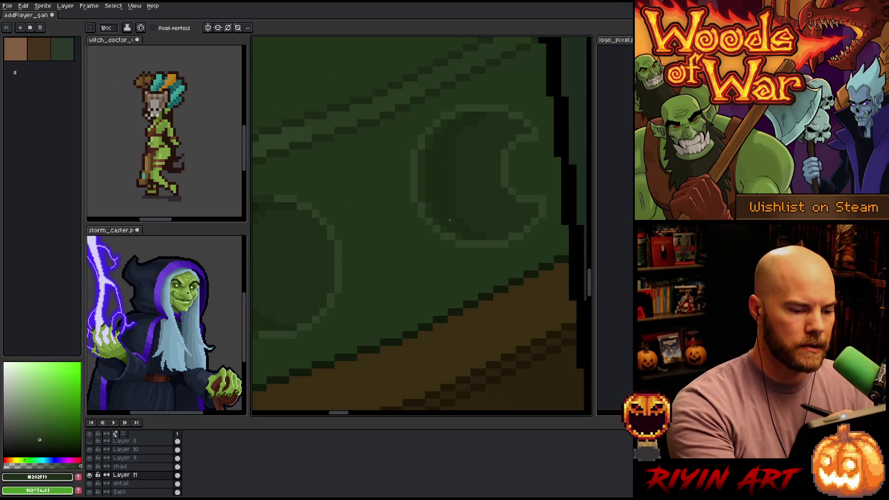
- Darken the next brim stud's left edge and top with the sampled dark green
{"action": "mouse_move", "coordinate": [415, 212]}
{"action": "left_mouse_down"}
{"action": "mouse_move", "coordinate": [464, 293]}
{"action": "mouse_move", "coordinate": [353, 232]}
{"action": "left_mouse_up"}
{"action": "left_click", "coordinate": [353, 232], "text": "alt"}
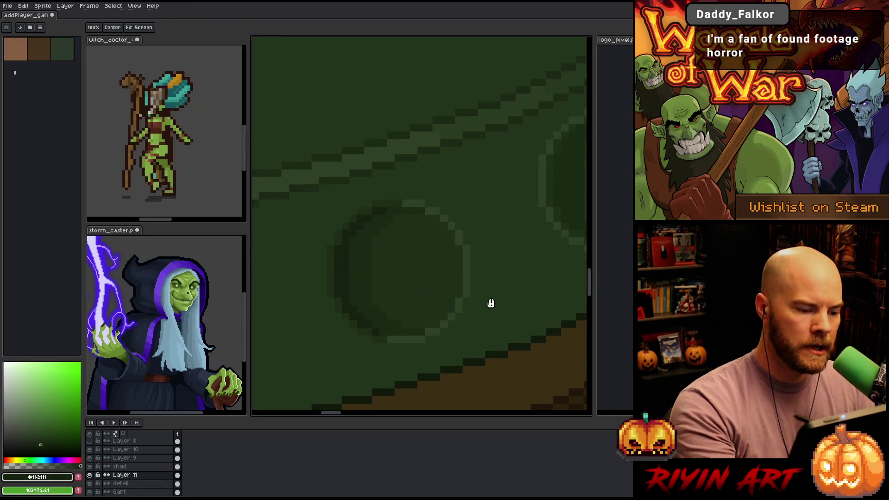
{"action": "left_click_drag", "start_coordinate": [560, 195], "coordinate": [464, 228]}
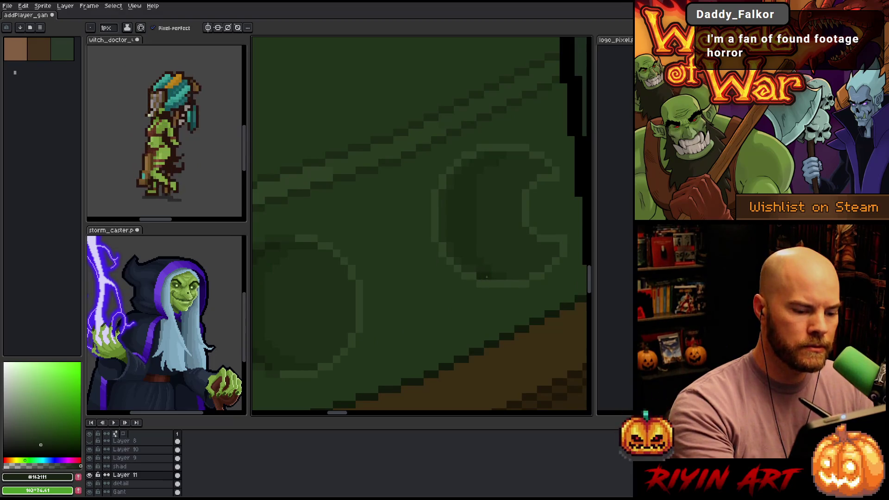
{"action": "mouse_move", "coordinate": [450, 233]}
{"action": "left_mouse_down"}
{"action": "mouse_move", "coordinate": [449, 188]}
{"action": "mouse_move", "coordinate": [463, 167]}
{"action": "left_mouse_up"}
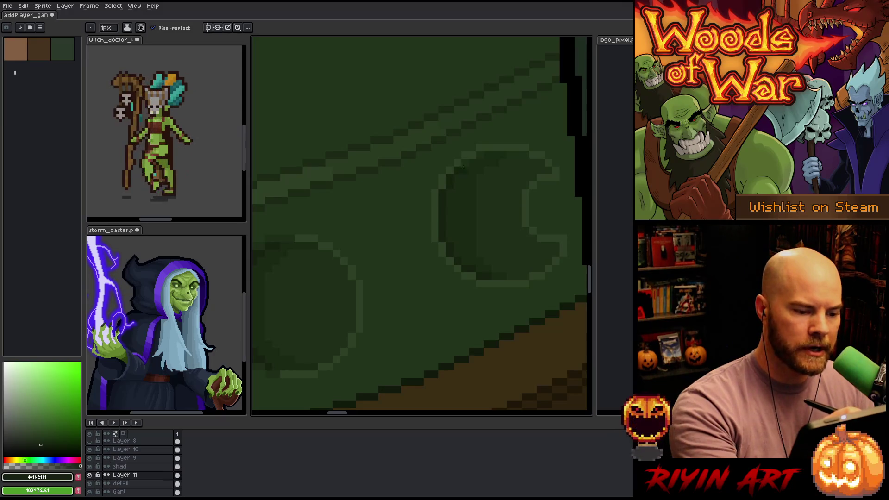
{"action": "left_click", "coordinate": [480, 155]}
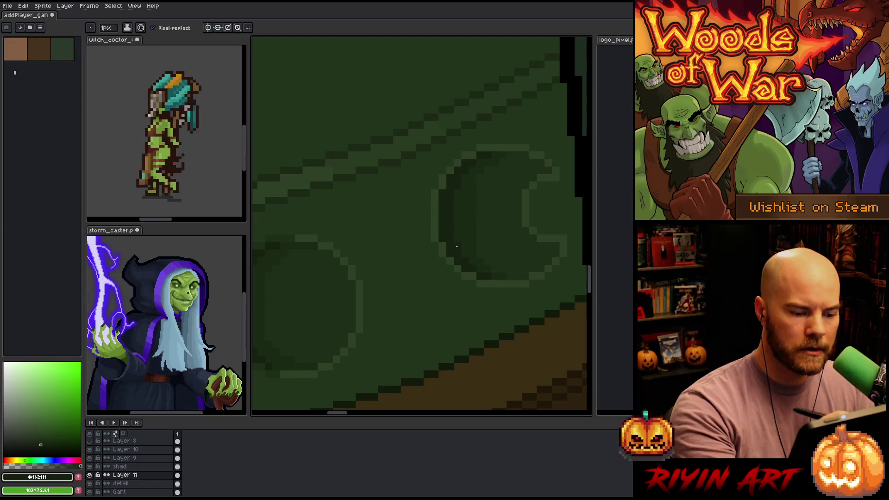
- Pick a slightly lighter dark green and nudge the view up and right
{"action": "left_click", "coordinate": [472, 183], "text": "alt"}
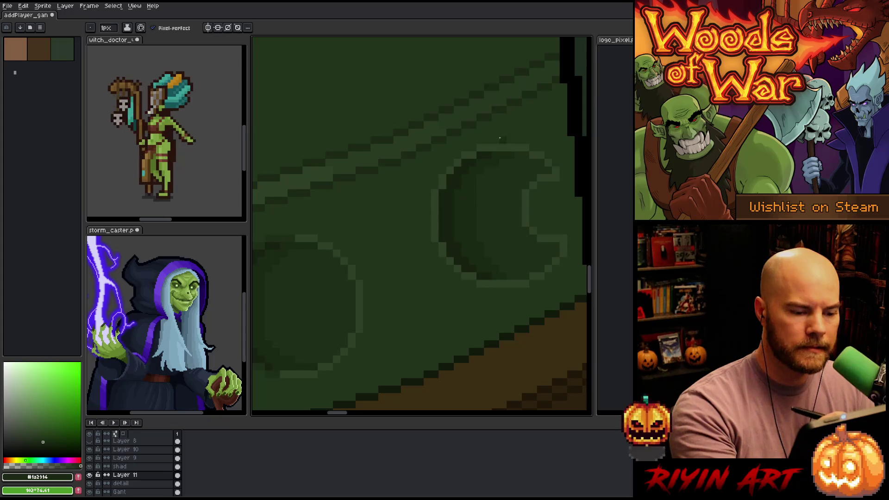
{"action": "key", "text": "space"}
{"action": "left_click_drag", "start_coordinate": [479, 191], "coordinate": [512, 184]}
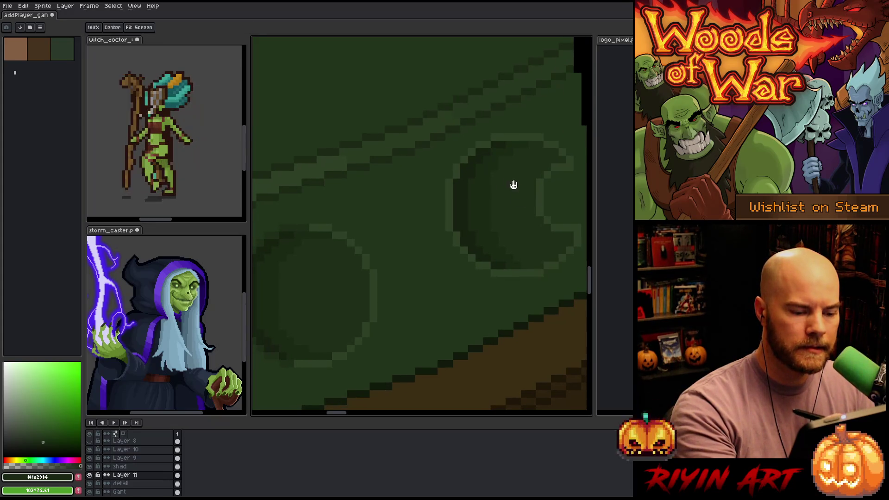
- Pencil dark green over the bright edges of the first and second brim studs
{"action": "left_click_drag", "start_coordinate": [476, 284], "coordinate": [491, 241]}
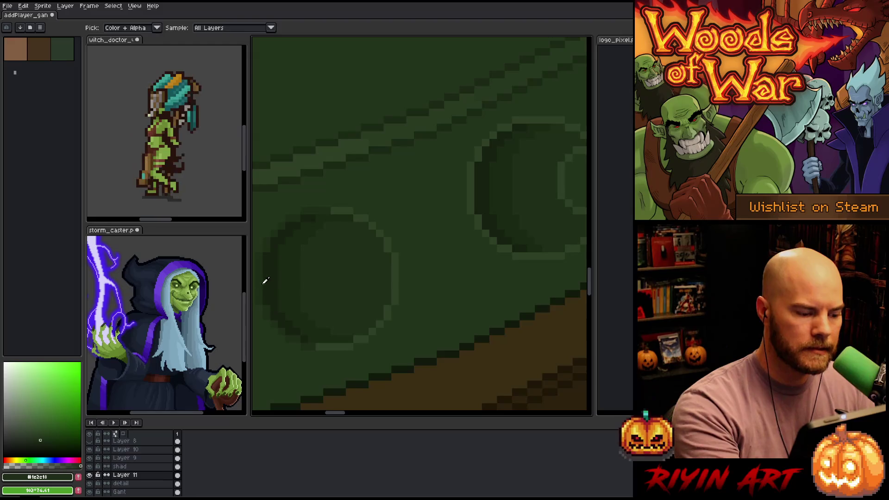
{"action": "key", "text": "space"}
{"action": "left_click_drag", "start_coordinate": [490, 169], "coordinate": [435, 238]}
{"action": "mouse_move", "coordinate": [495, 139]}
{"action": "left_mouse_down"}
{"action": "mouse_move", "coordinate": [450, 147]}
{"action": "mouse_move", "coordinate": [426, 177]}
{"action": "left_mouse_up"}
{"action": "left_click_drag", "start_coordinate": [389, 236], "coordinate": [449, 221]}
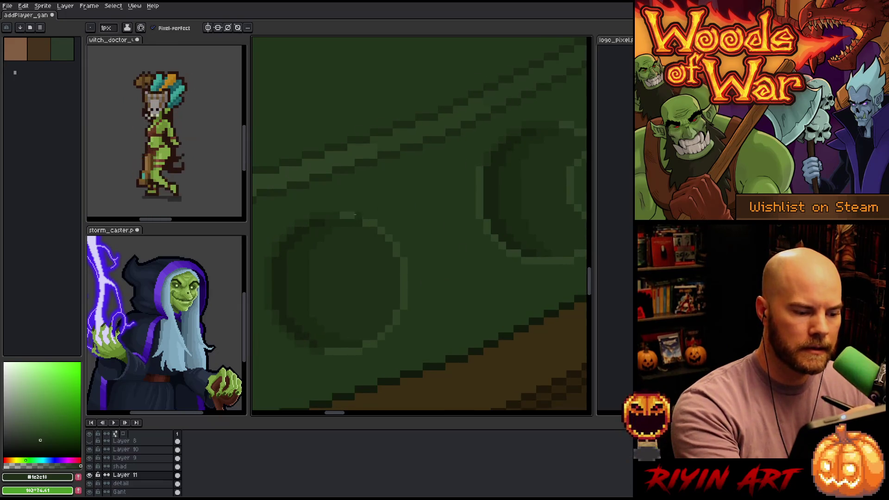
{"action": "left_click_drag", "start_coordinate": [368, 222], "coordinate": [395, 248]}
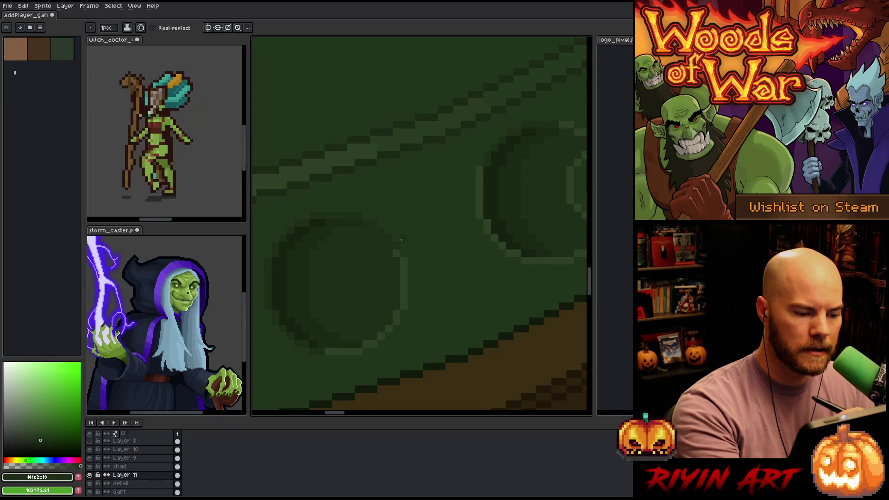
- Fill the right stud's light edge pixels dark and paint over its lower-arc highlight
{"action": "left_click_drag", "start_coordinate": [509, 274], "coordinate": [456, 278]}
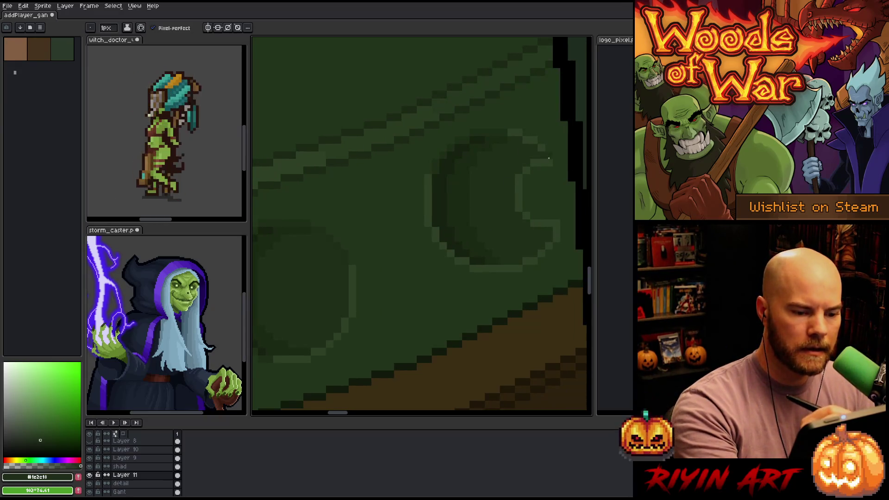
{"action": "key", "text": "g"}
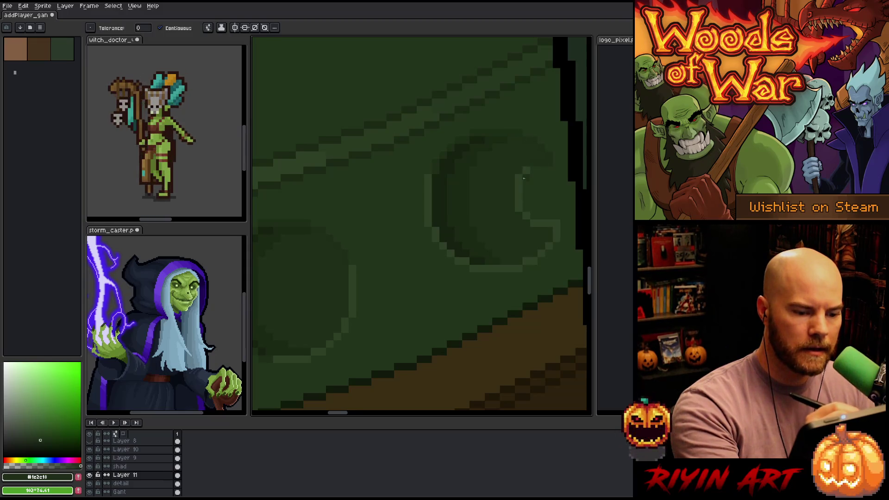
{"action": "left_click", "coordinate": [524, 177]}
{"action": "left_click", "coordinate": [521, 187]}
{"action": "mouse_move", "coordinate": [550, 243]}
{"action": "left_mouse_down"}
{"action": "mouse_move", "coordinate": [511, 268]}
{"action": "mouse_move", "coordinate": [460, 262]}
{"action": "mouse_move", "coordinate": [435, 229]}
{"action": "mouse_move", "coordinate": [428, 176]}
{"action": "left_mouse_up"}
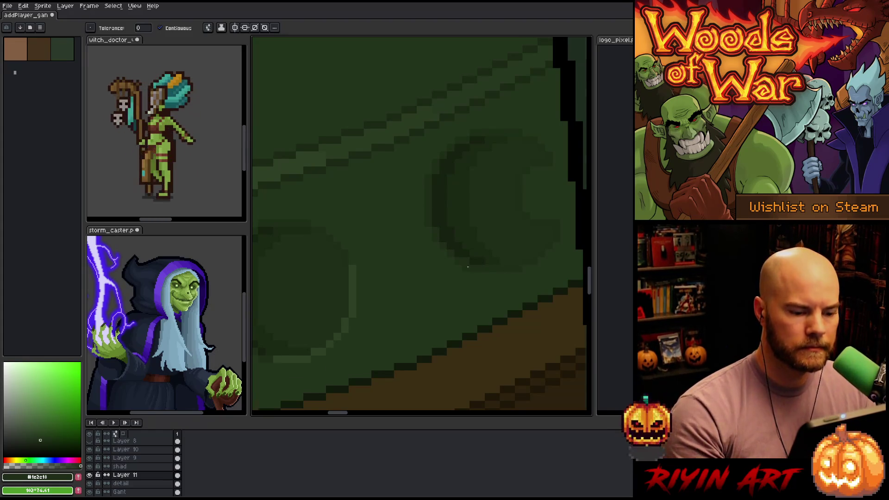
{"action": "scroll", "coordinate": [468, 267], "scroll_direction": "down", "scroll_amount": 4}
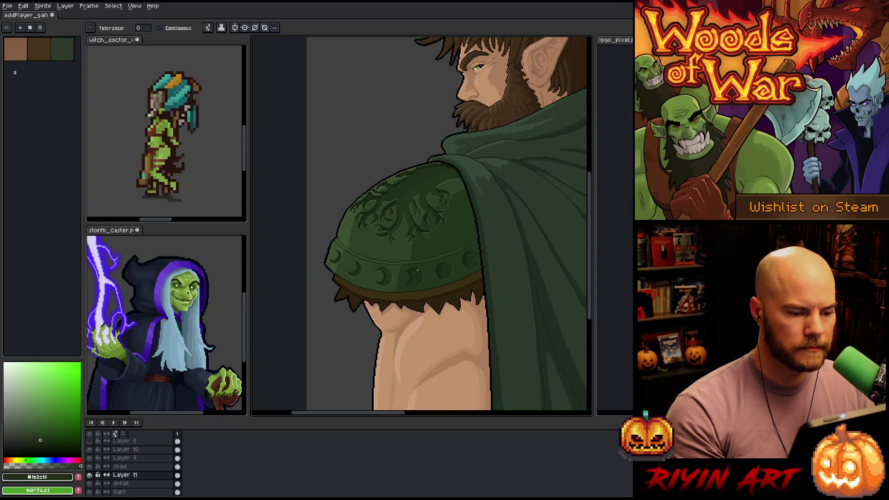
- Try a flat green Paint Bucket fill on the brim band, then undo it
{"action": "scroll", "coordinate": [417, 270], "scroll_direction": "up", "scroll_amount": 3}
{"action": "scroll", "coordinate": [431, 259], "scroll_direction": "down", "scroll_amount": 2}
{"action": "scroll", "coordinate": [449, 242], "scroll_direction": "up", "scroll_amount": 2}
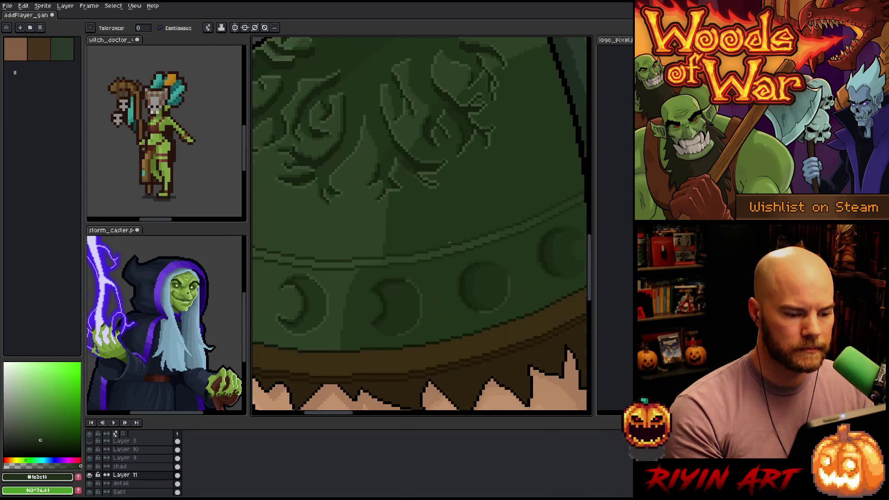
{"action": "left_click", "coordinate": [513, 231], "text": "alt"}
{"action": "key", "text": "b"}
{"action": "key", "text": "g"}
{"action": "left_click", "coordinate": [404, 260]}
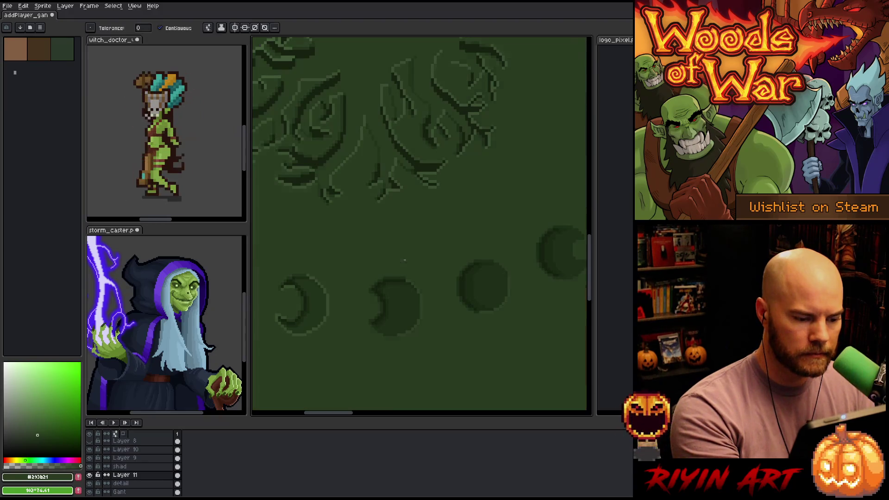
{"action": "key", "text": "ctrl+z"}
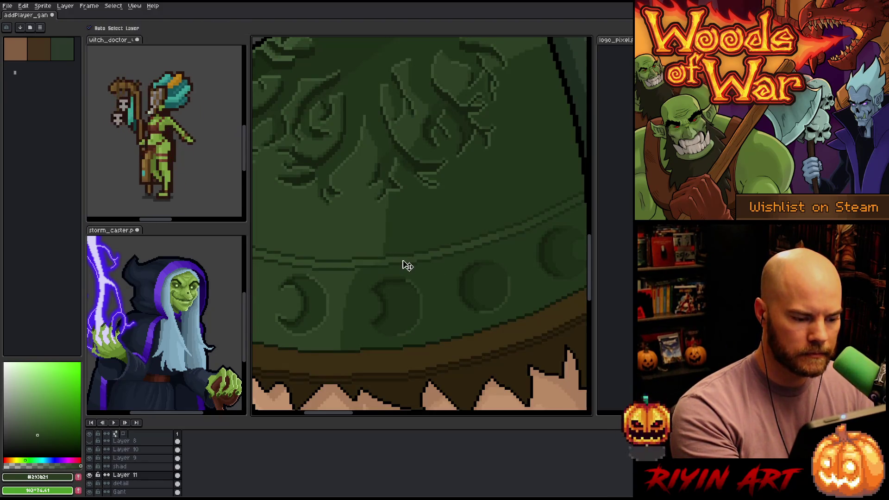
- Activate the Gant layer, sample greens #2d4025 and #293b21, and save the sprite
{"action": "left_click", "coordinate": [403, 262], "text": "ctrl"}
{"action": "key", "text": "b"}
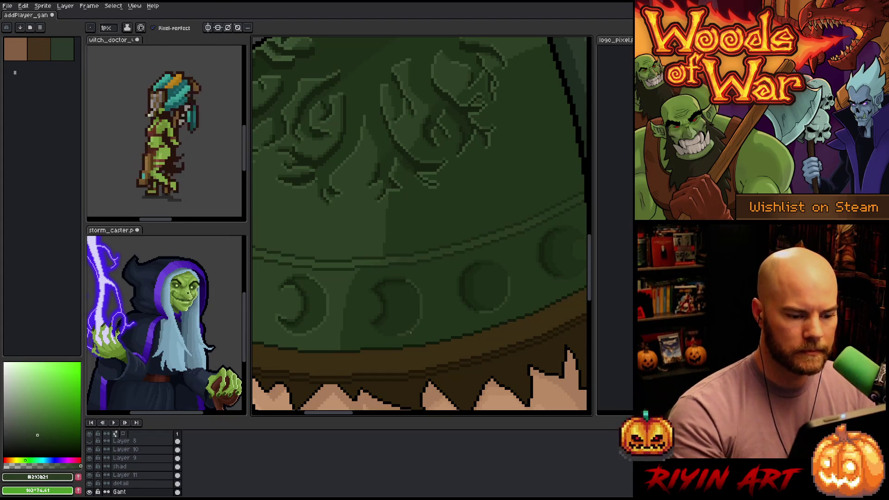
{"action": "scroll", "coordinate": [411, 333], "scroll_direction": "down", "scroll_amount": 3}
{"action": "scroll", "coordinate": [410, 332], "scroll_direction": "up", "scroll_amount": 4}
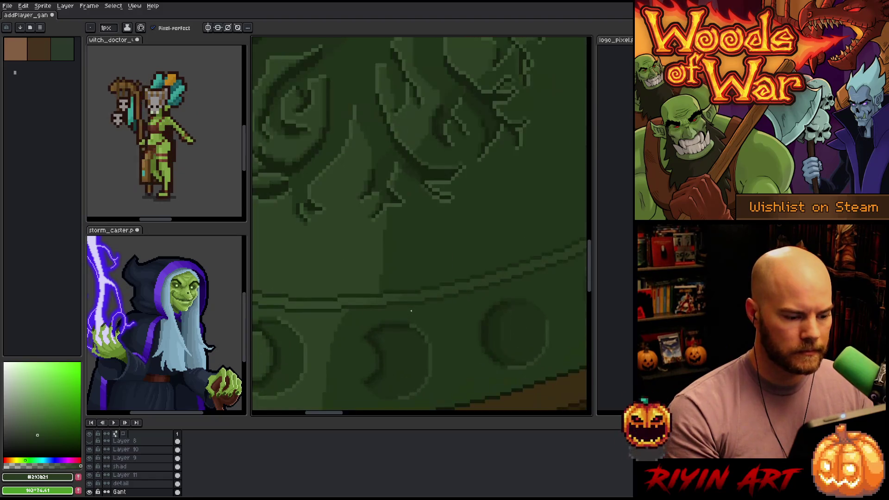
{"action": "left_click", "coordinate": [353, 304], "text": "alt"}
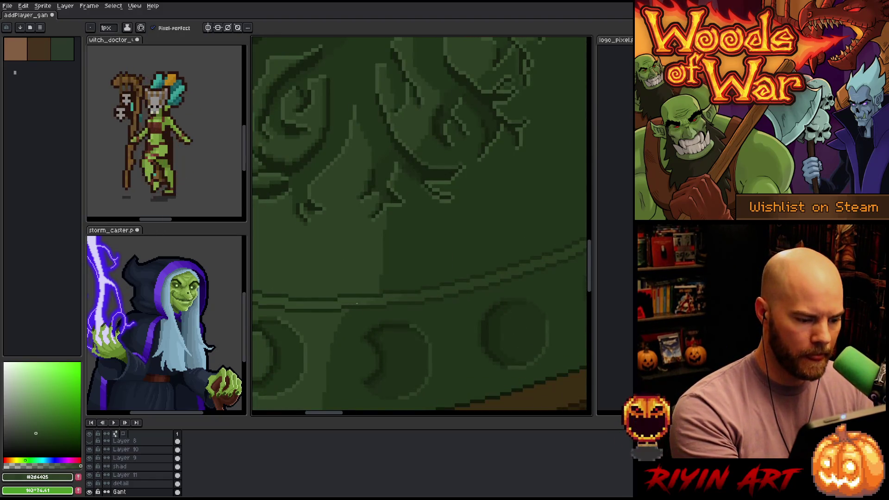
{"action": "left_click", "coordinate": [395, 292], "text": "alt"}
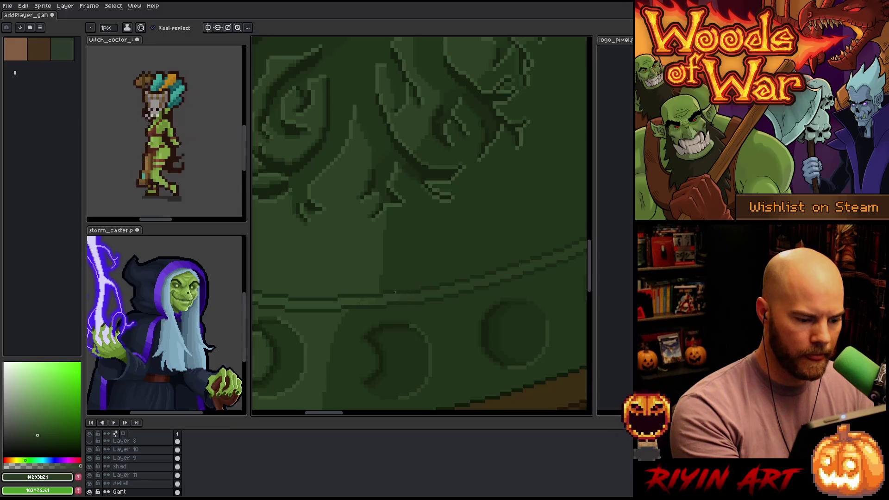
{"action": "key", "text": "g"}
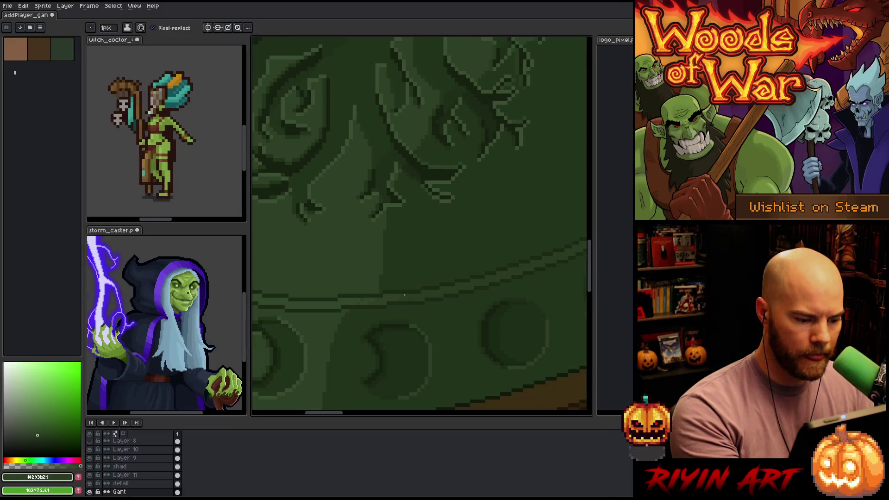
{"action": "left_click", "coordinate": [364, 296], "text": "alt"}
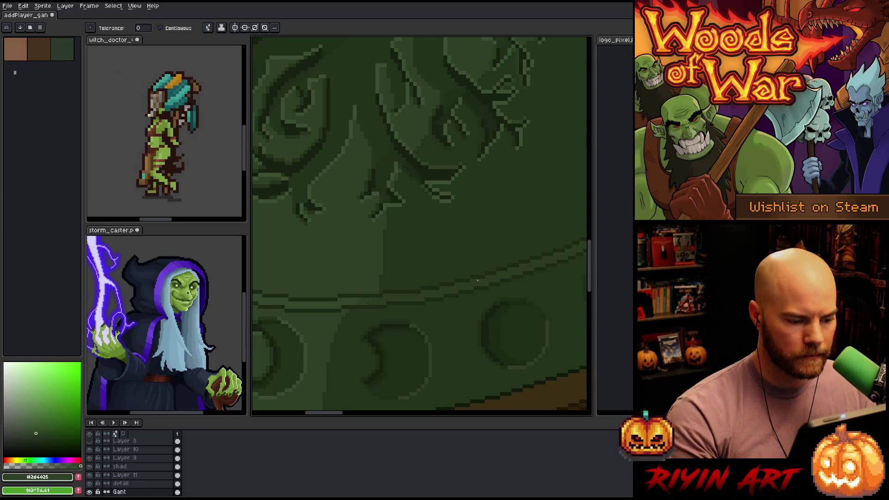
{"action": "scroll", "coordinate": [452, 281], "scroll_direction": "down", "scroll_amount": 3}
{"action": "key", "text": "ctrl+s"}
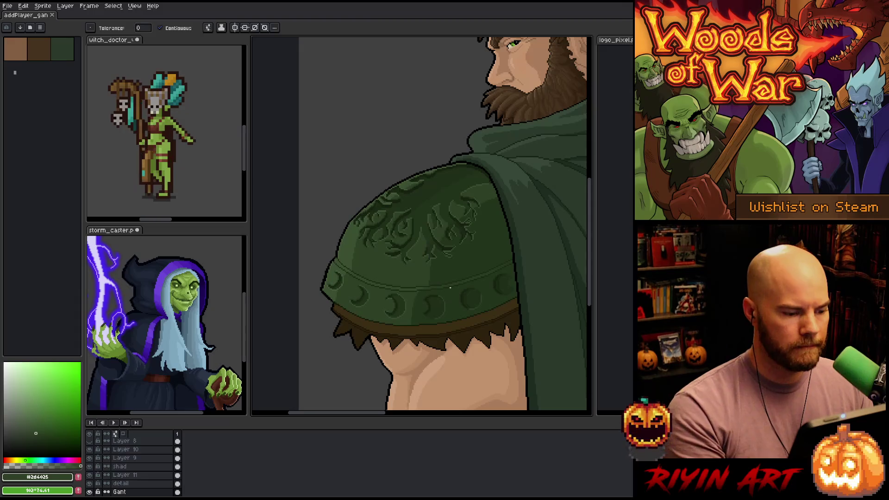
- Center on the head and shoulder, select the emblem's detail layer, and open Replace Color
{"action": "scroll", "coordinate": [443, 287], "scroll_direction": "down", "scroll_amount": 3}
{"action": "scroll", "coordinate": [426, 296], "scroll_direction": "up", "scroll_amount": 3}
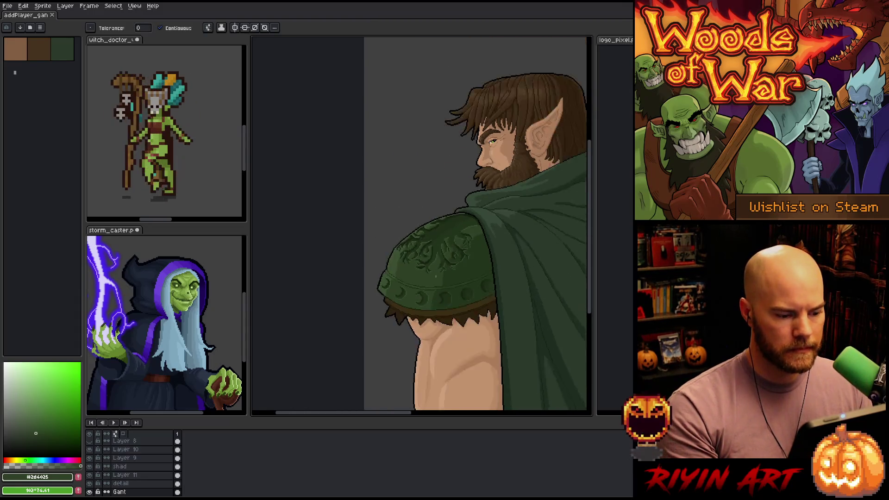
{"action": "mouse_move", "coordinate": [521, 247]}
{"action": "left_mouse_down"}
{"action": "mouse_move", "coordinate": [399, 272]}
{"action": "mouse_move", "coordinate": [340, 321]}
{"action": "left_mouse_up"}
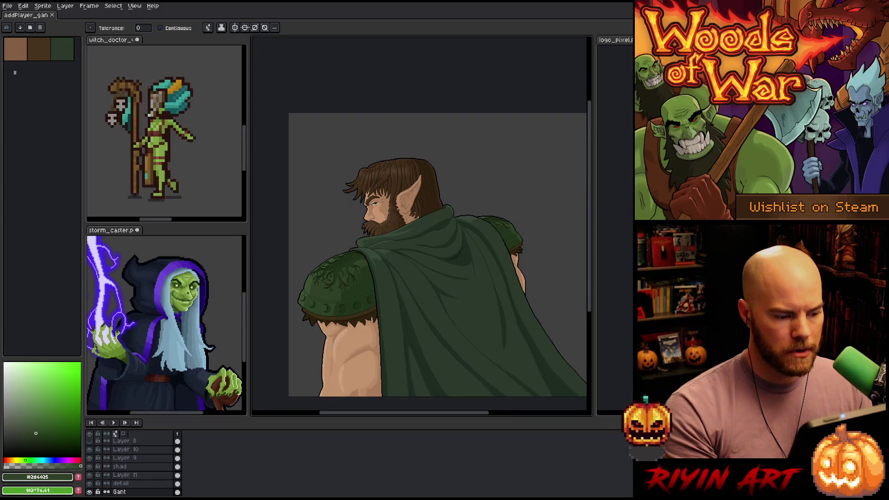
{"action": "left_click_drag", "start_coordinate": [342, 268], "coordinate": [411, 232]}
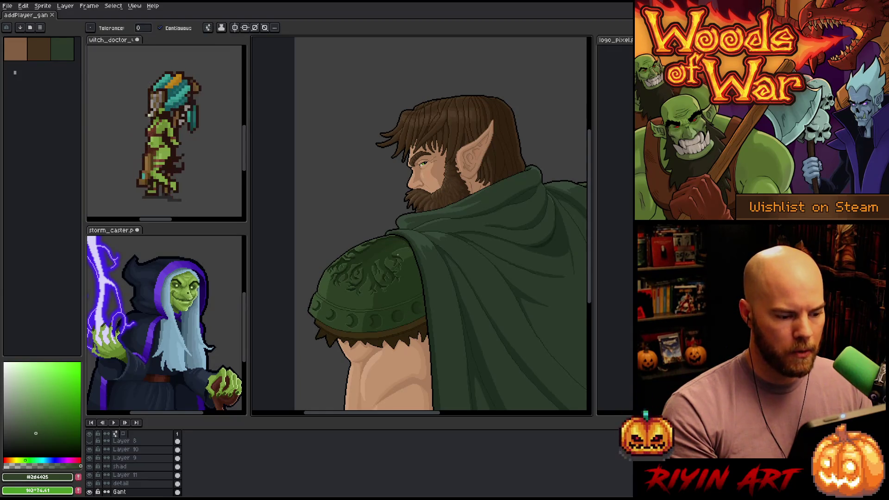
{"action": "key", "text": "v"}
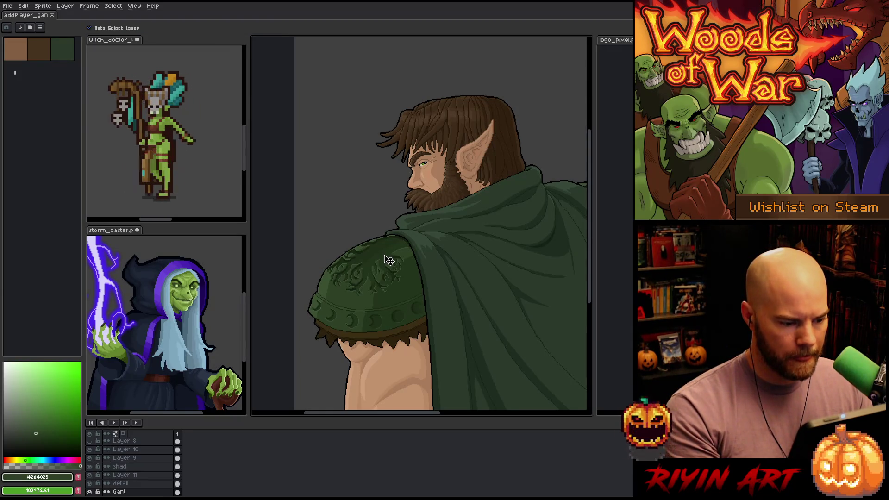
{"action": "left_click", "coordinate": [389, 260]}
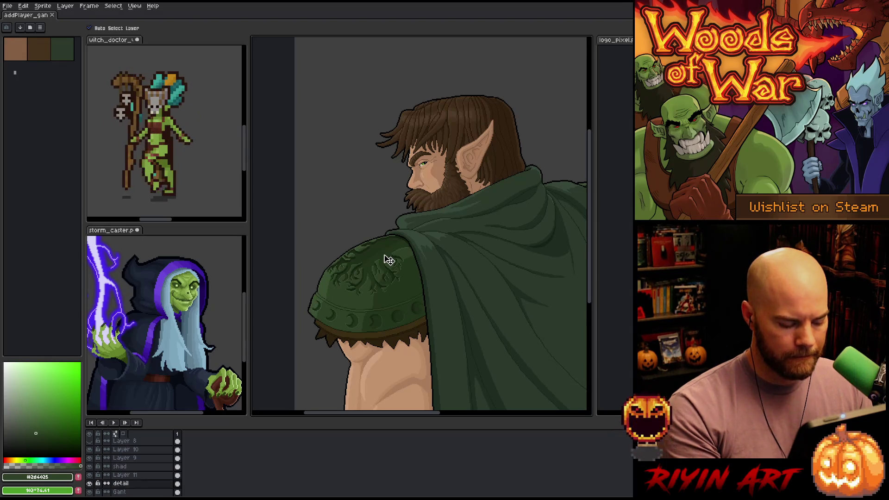
{"action": "key", "text": "shift+r"}
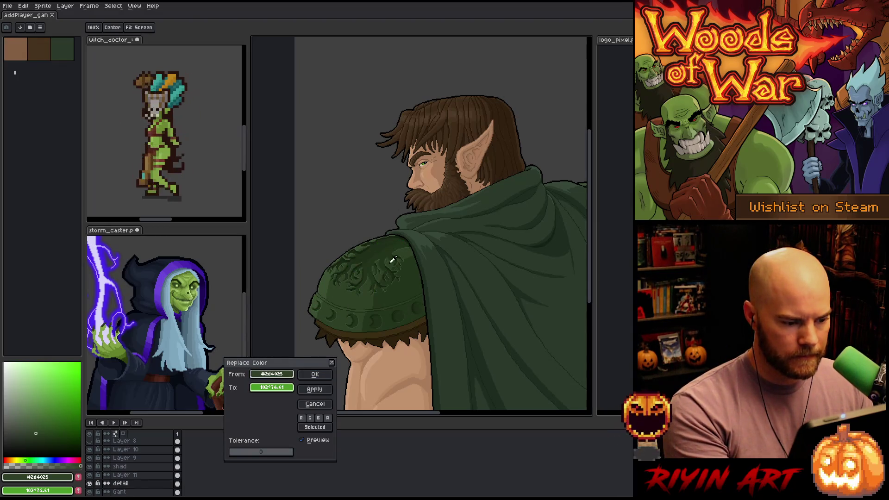
- Lasso the vine emblem and replace its dark green with a darker shade sampled from the shoulder
{"action": "left_click", "coordinate": [387, 252]}
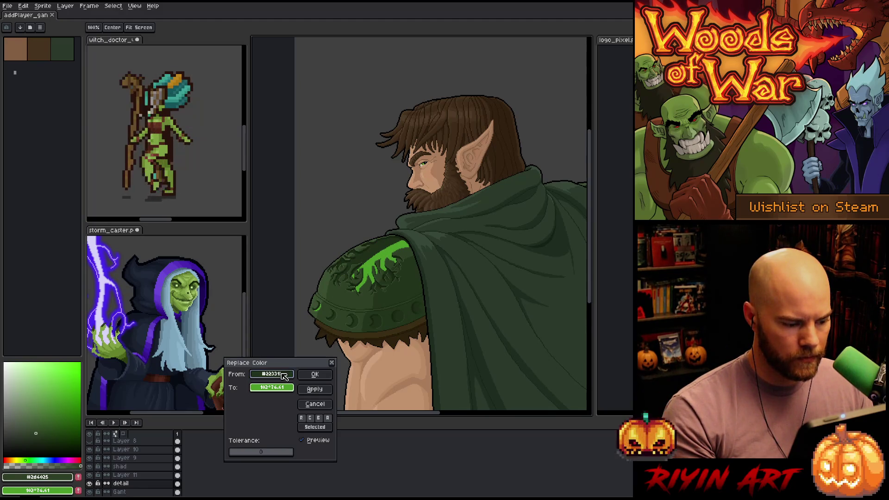
{"action": "left_click", "coordinate": [313, 404]}
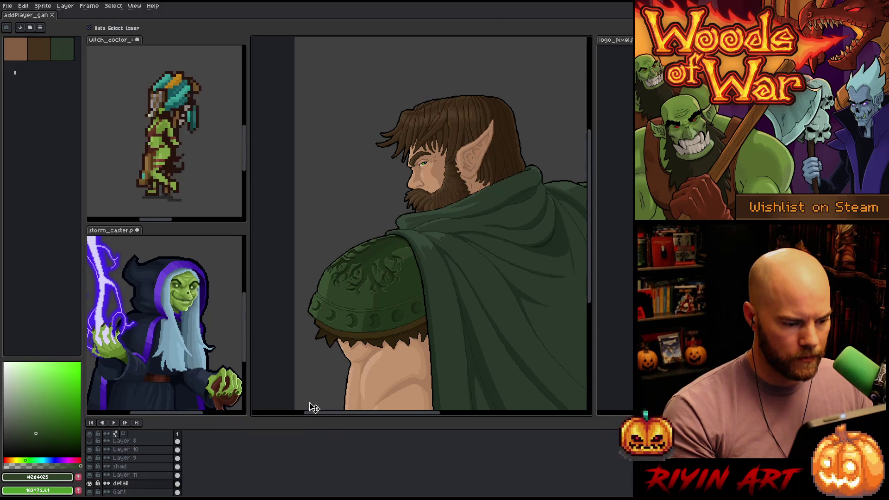
{"action": "key", "text": "m"}
{"action": "mouse_move", "coordinate": [427, 256]}
{"action": "left_mouse_down"}
{"action": "mouse_move", "coordinate": [355, 303]}
{"action": "mouse_move", "coordinate": [444, 263]}
{"action": "left_mouse_up"}
{"action": "key", "text": "shift+r"}
{"action": "left_click", "coordinate": [390, 299]}
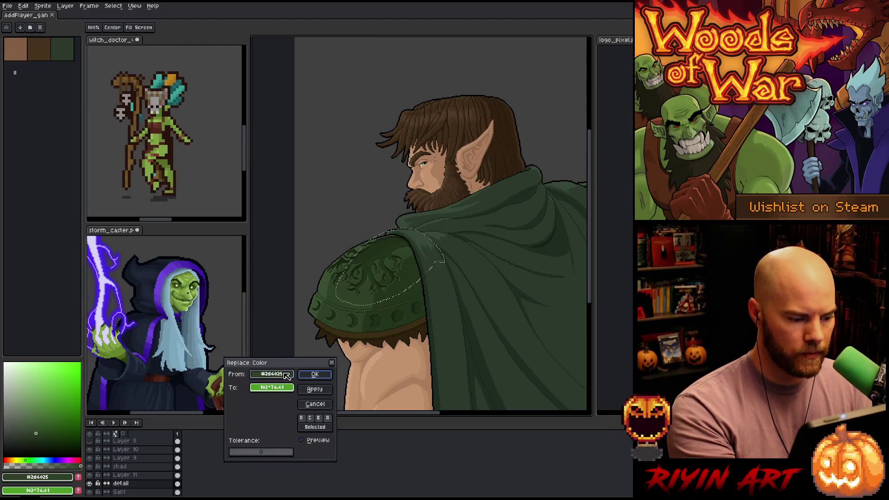
{"action": "left_click", "coordinate": [329, 323]}
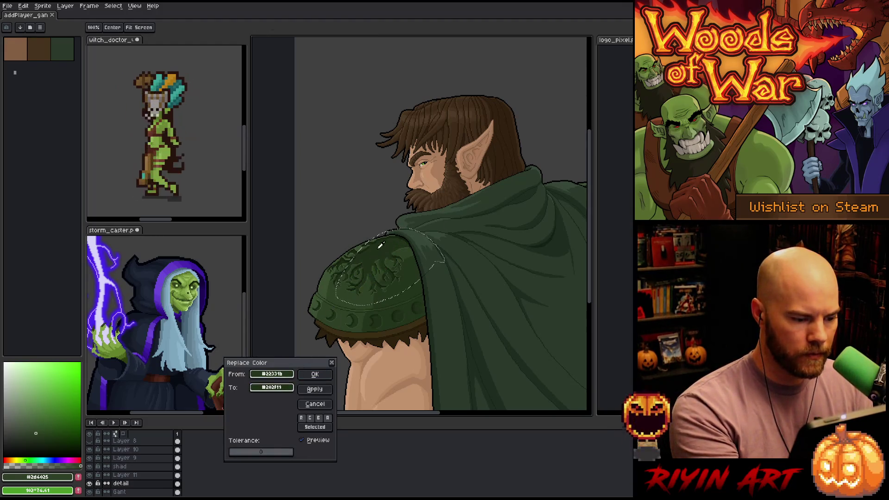
{"action": "left_click", "coordinate": [315, 374]}
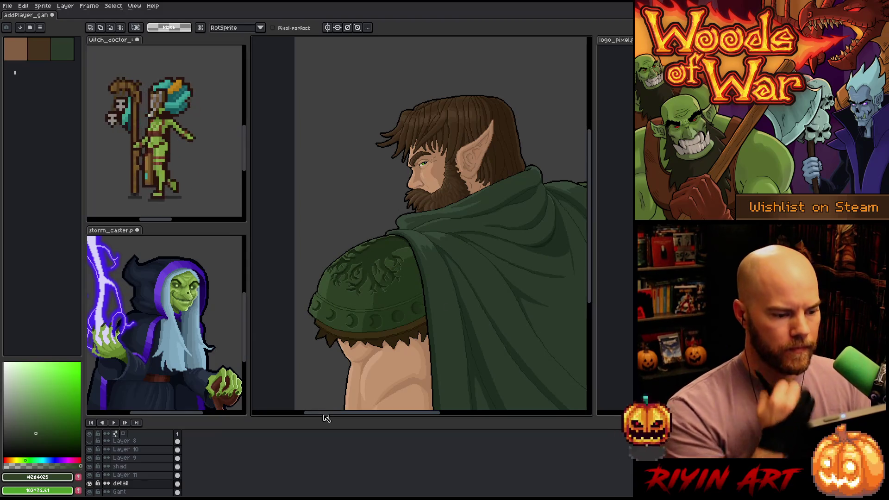
{"action": "scroll", "coordinate": [419, 273], "scroll_direction": "down", "scroll_amount": 5}
{"action": "scroll", "coordinate": [419, 273], "scroll_direction": "up", "scroll_amount": 3}
{"action": "left_click_drag", "start_coordinate": [419, 273], "coordinate": [424, 150]}
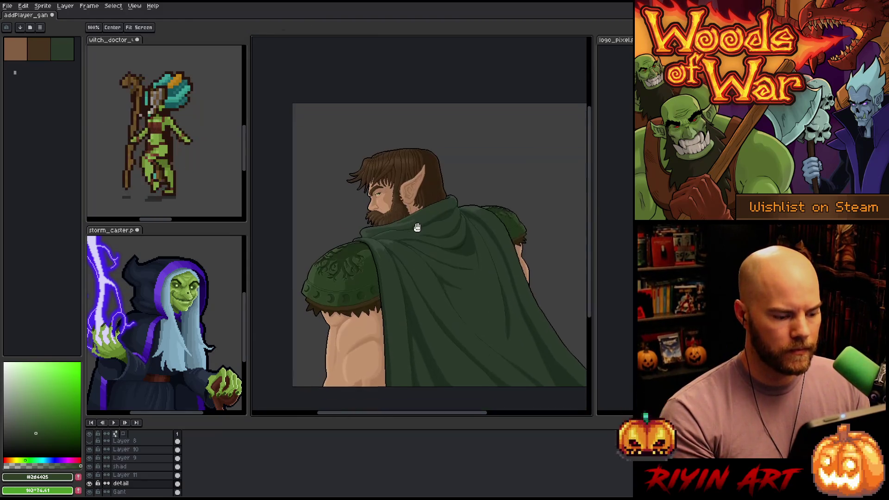
{"action": "scroll", "coordinate": [419, 228], "scroll_direction": "up", "scroll_amount": 1}
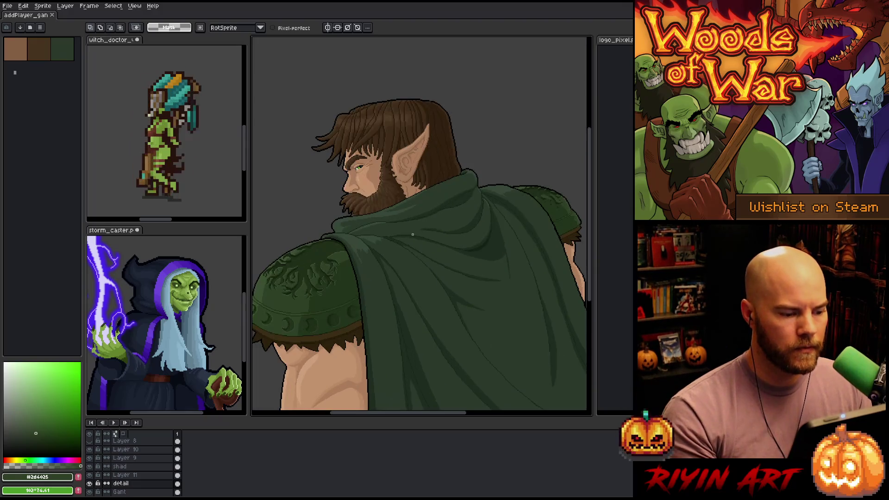
{"action": "mouse_move", "coordinate": [411, 231]}
{"action": "left_mouse_down"}
{"action": "mouse_move", "coordinate": [456, 227]}
{"action": "mouse_move", "coordinate": [397, 238]}
{"action": "mouse_move", "coordinate": [343, 227]}
{"action": "left_mouse_up"}
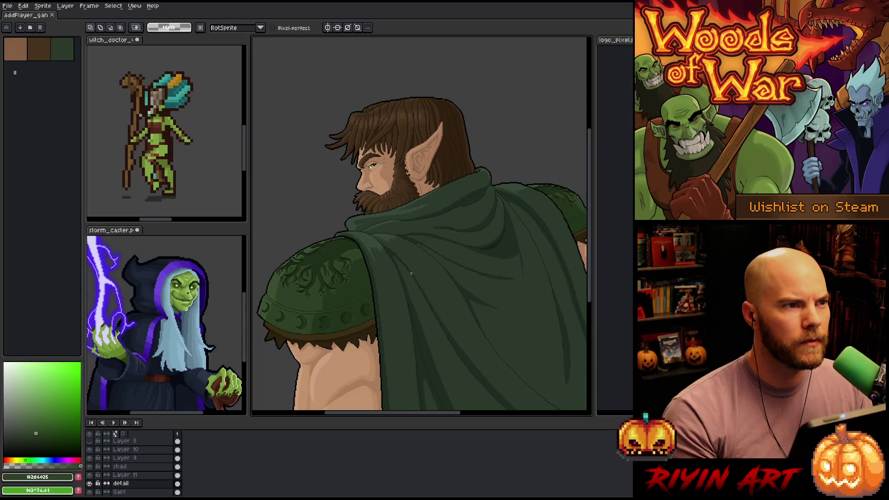
{"action": "scroll", "coordinate": [380, 272], "scroll_direction": "down", "scroll_amount": 3}
{"action": "scroll", "coordinate": [379, 272], "scroll_direction": "up", "scroll_amount": 2}
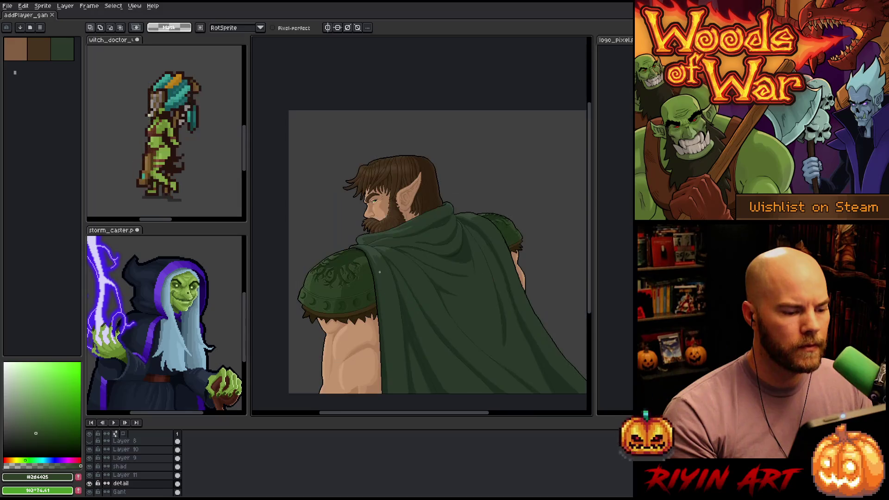
{"action": "left_click_drag", "start_coordinate": [394, 248], "coordinate": [398, 233]}
{"action": "key", "text": "m"}
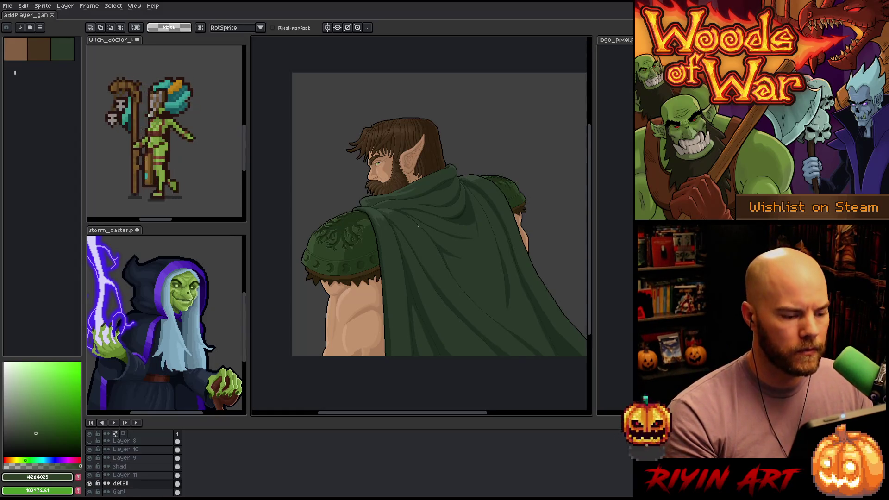
{"action": "scroll", "coordinate": [377, 253], "scroll_direction": "up", "scroll_amount": 3}
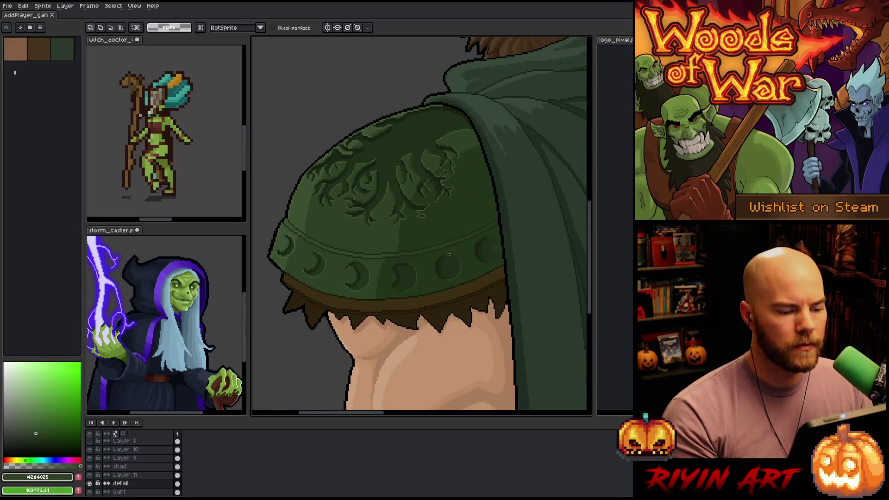
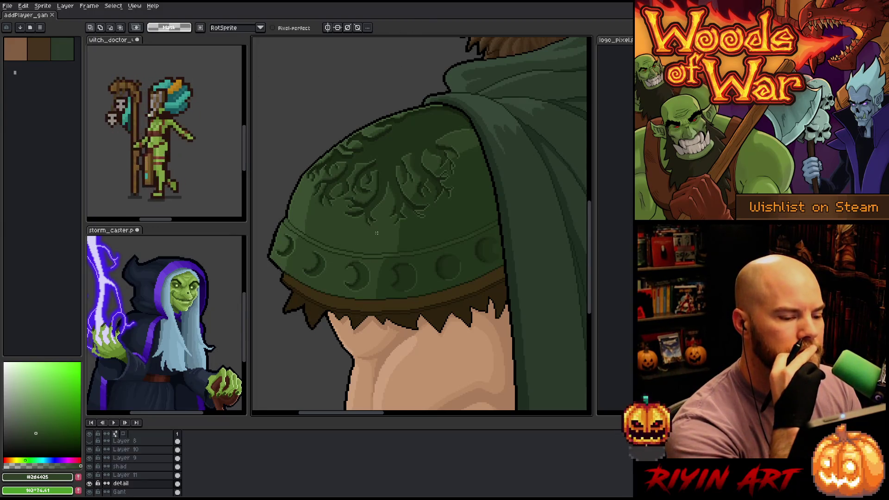
- Zoom in on the shoulder pad and try, then clear, a Magic Wand selection of its engravings
{"action": "scroll", "coordinate": [377, 233], "scroll_direction": "up", "scroll_amount": 1}
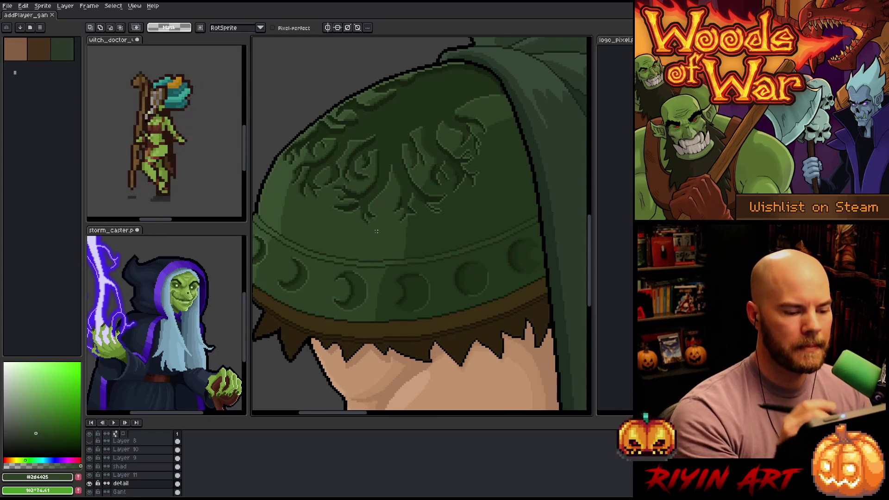
{"action": "mouse_move", "coordinate": [408, 273]}
{"action": "left_mouse_down"}
{"action": "mouse_move", "coordinate": [434, 305]}
{"action": "mouse_move", "coordinate": [465, 318]}
{"action": "mouse_move", "coordinate": [474, 273]}
{"action": "left_mouse_up"}
{"action": "left_click_drag", "start_coordinate": [471, 335], "coordinate": [456, 339]}
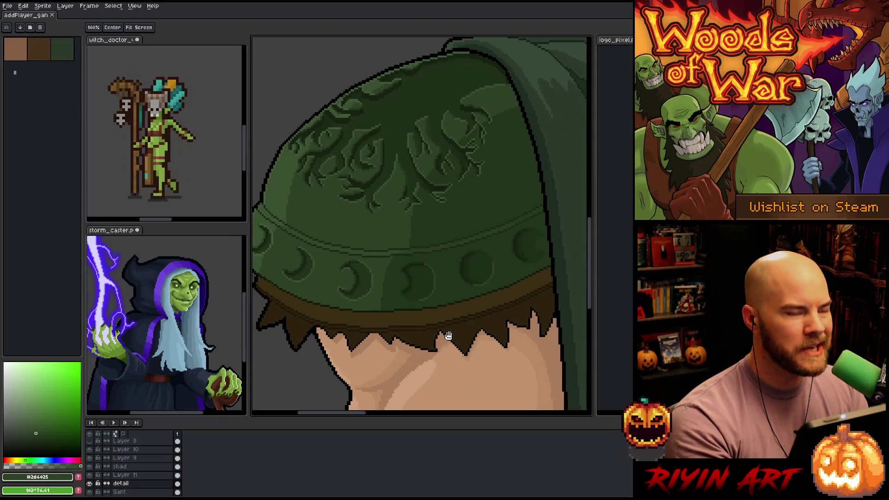
{"action": "key", "text": "w"}
{"action": "left_click", "coordinate": [415, 318]}
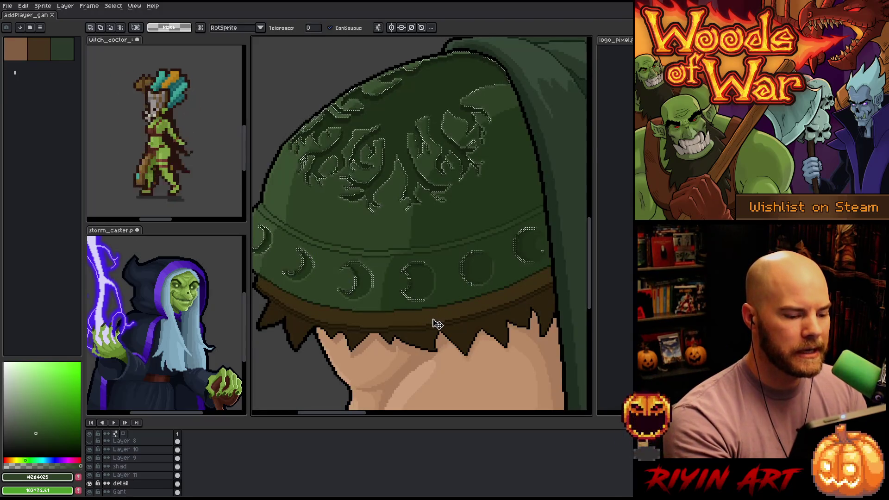
{"action": "key", "text": "ctrl+d"}
- Make Gant the active layer and Magic Wand-select the brown trim band under the pad
{"action": "key", "text": "v"}
{"action": "left_click", "coordinate": [423, 320]}
{"action": "key", "text": "w"}
{"action": "left_click", "coordinate": [420, 316]}
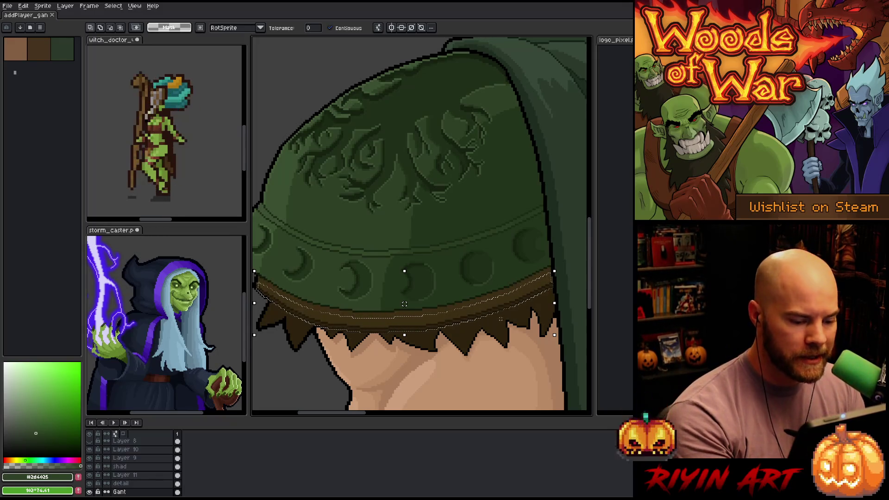
- Apply the transform to the brown trim band and deselect it
{"action": "key", "text": "g"}
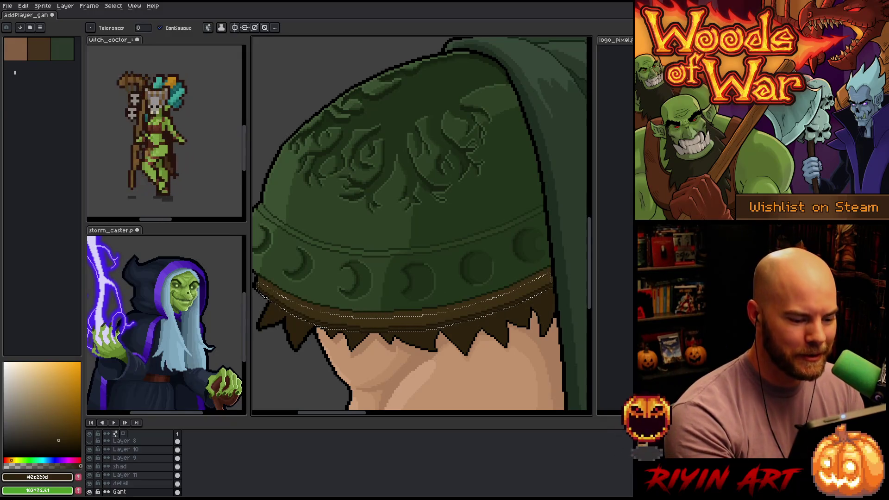
{"action": "key", "text": "ctrl+d"}
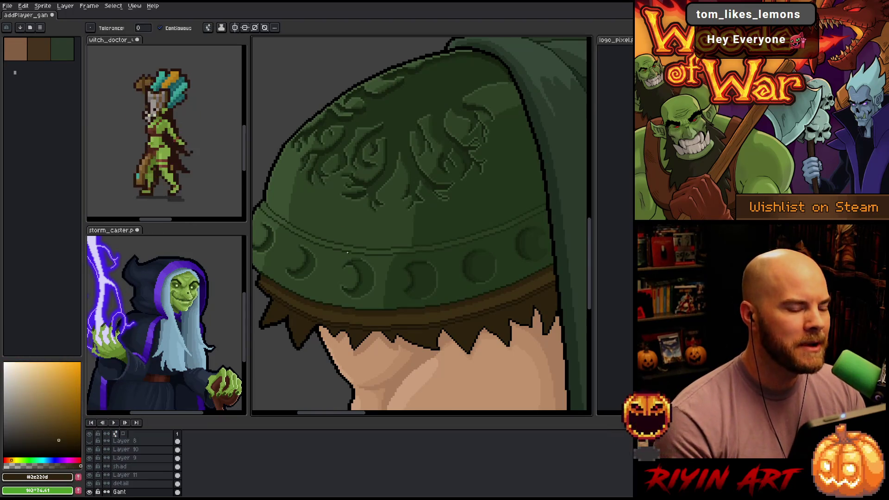
{"action": "left_click_drag", "start_coordinate": [337, 270], "coordinate": [361, 284]}
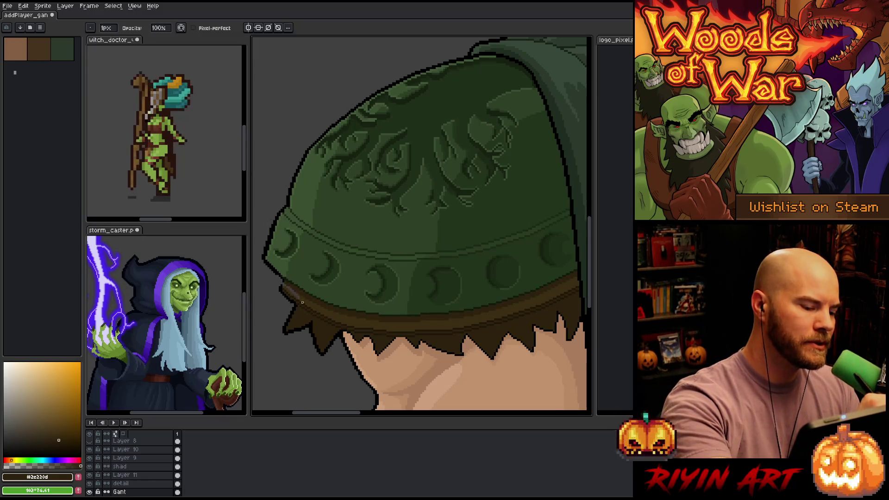
- Sample the trim's brown and the dark green, then pan to the pad's left end
{"action": "key", "text": "e"}
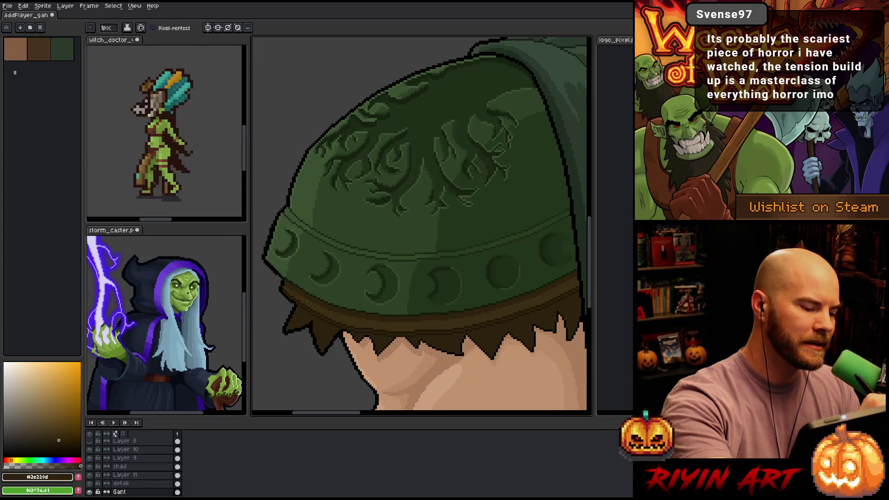
{"action": "left_click", "coordinate": [293, 292], "text": "alt"}
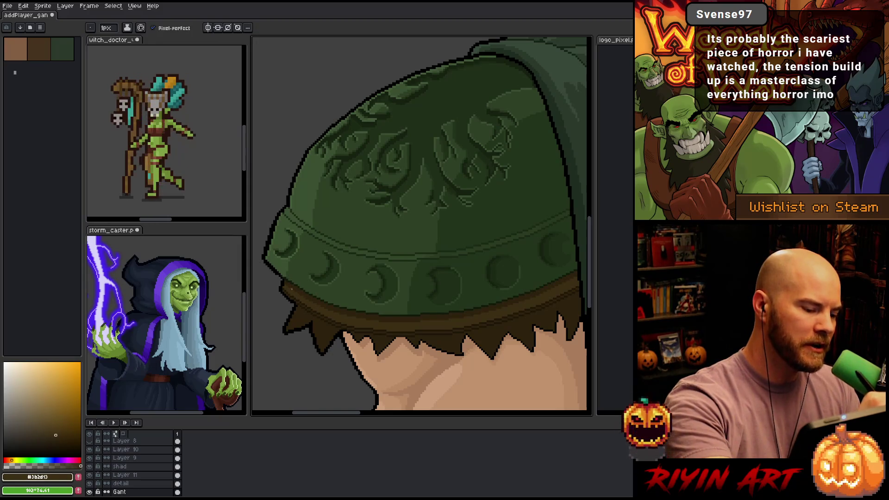
{"action": "left_click", "coordinate": [293, 289], "text": "alt"}
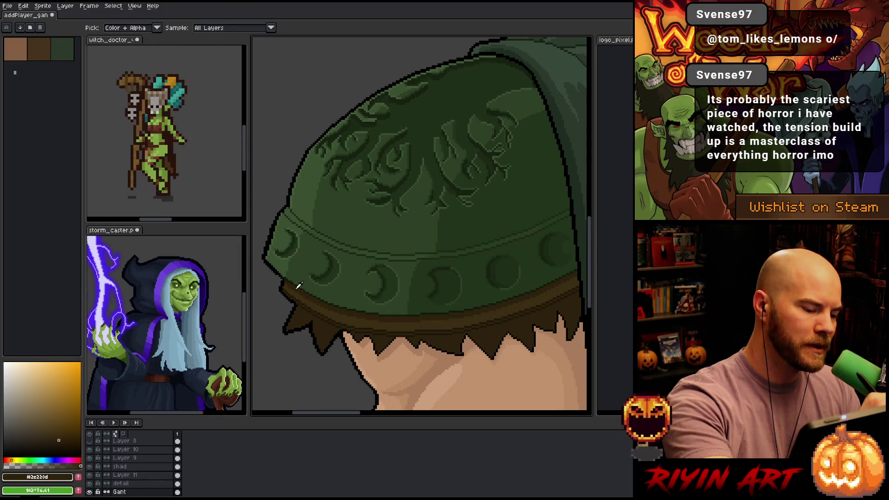
{"action": "key", "text": "space"}
{"action": "left_click_drag", "start_coordinate": [537, 349], "coordinate": [481, 363]}
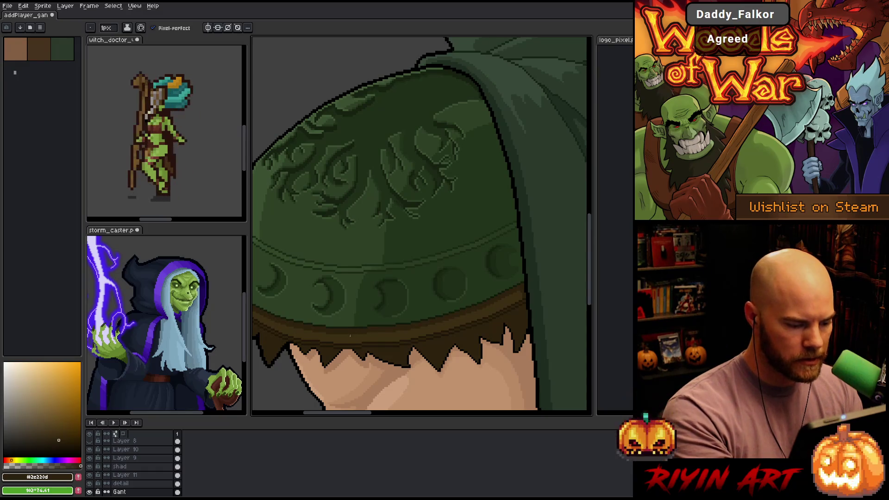
{"action": "key", "text": "g"}
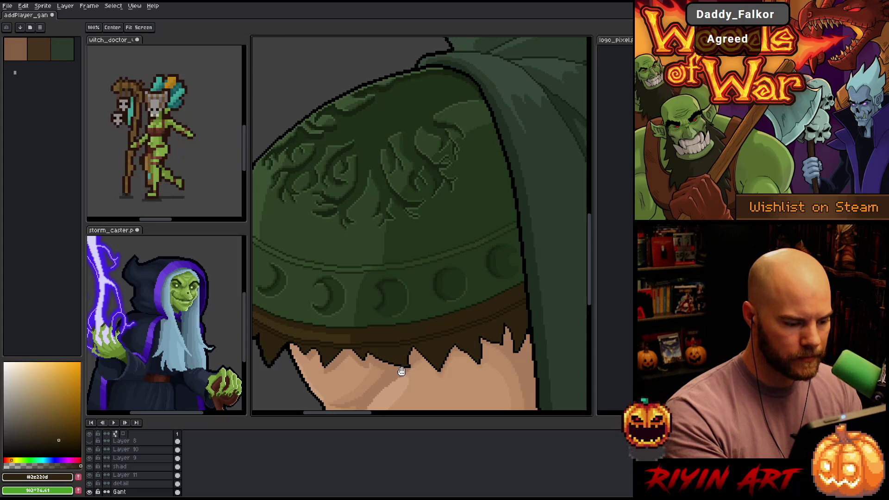
{"action": "left_click_drag", "start_coordinate": [401, 369], "coordinate": [483, 349]}
{"action": "key", "text": "b"}
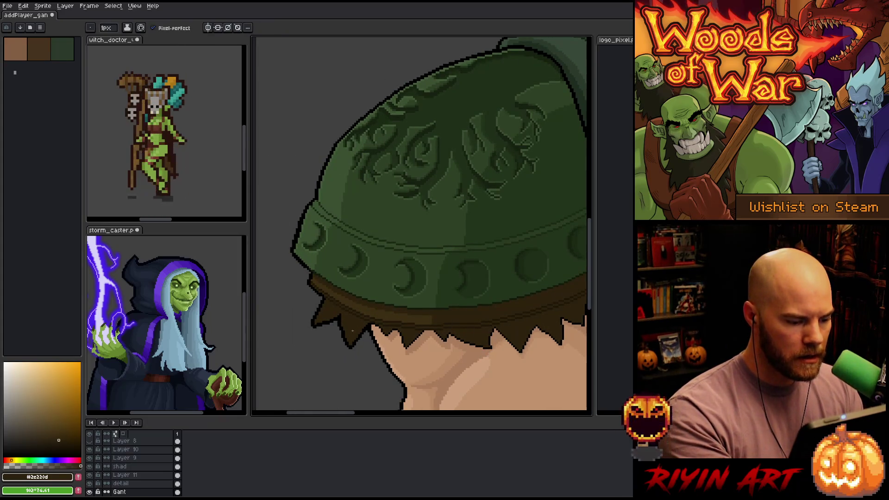
{"action": "key", "text": "g"}
{"action": "key", "text": "b"}
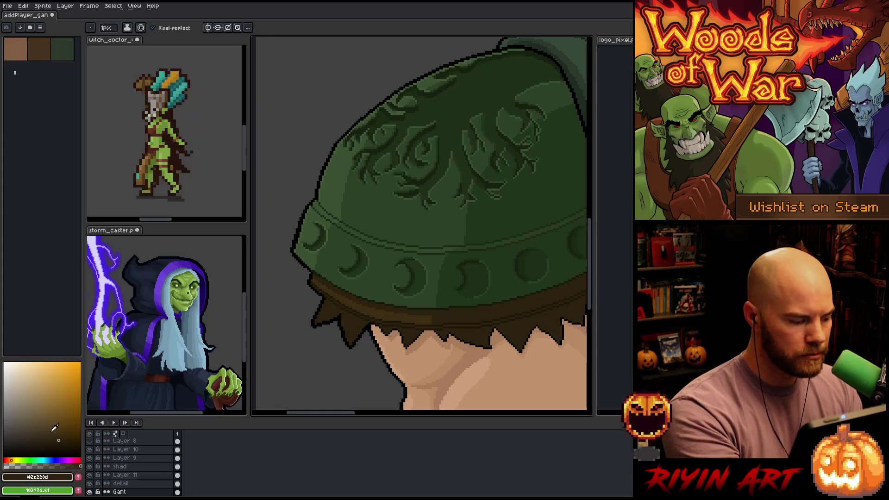
- Bucket-fill a lassoed patch at the fringe's left end with dark hair colour, then sample dark green
{"action": "left_click", "coordinate": [410, 337], "text": "alt"}
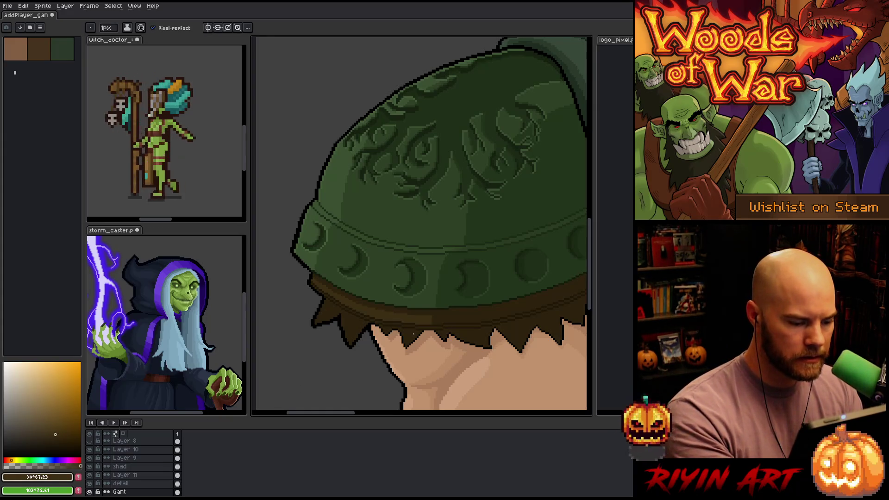
{"action": "key", "text": "q"}
{"action": "mouse_move", "coordinate": [409, 351]}
{"action": "left_mouse_down"}
{"action": "mouse_move", "coordinate": [408, 332]}
{"action": "mouse_move", "coordinate": [381, 331]}
{"action": "mouse_move", "coordinate": [310, 300]}
{"action": "mouse_move", "coordinate": [398, 378]}
{"action": "mouse_move", "coordinate": [411, 353]}
{"action": "left_mouse_up"}
{"action": "key", "text": "g"}
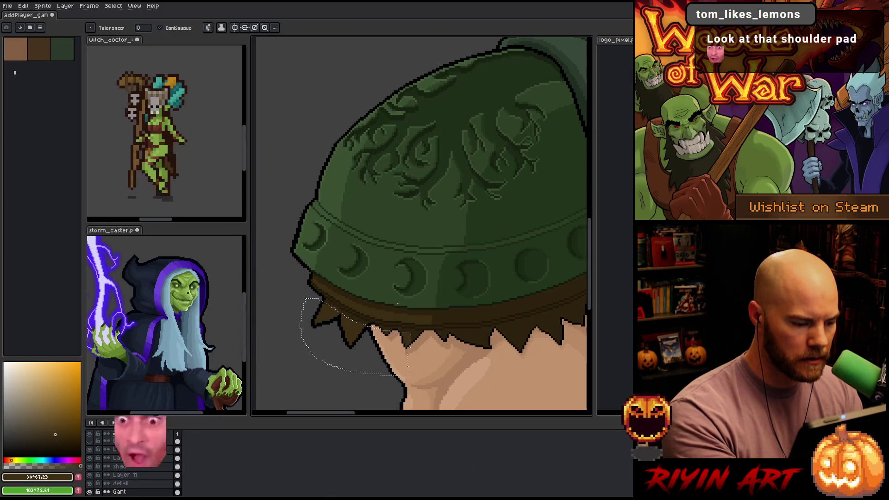
{"action": "left_click", "coordinate": [417, 328], "text": "alt"}
{"action": "key", "text": "ctrl+d"}
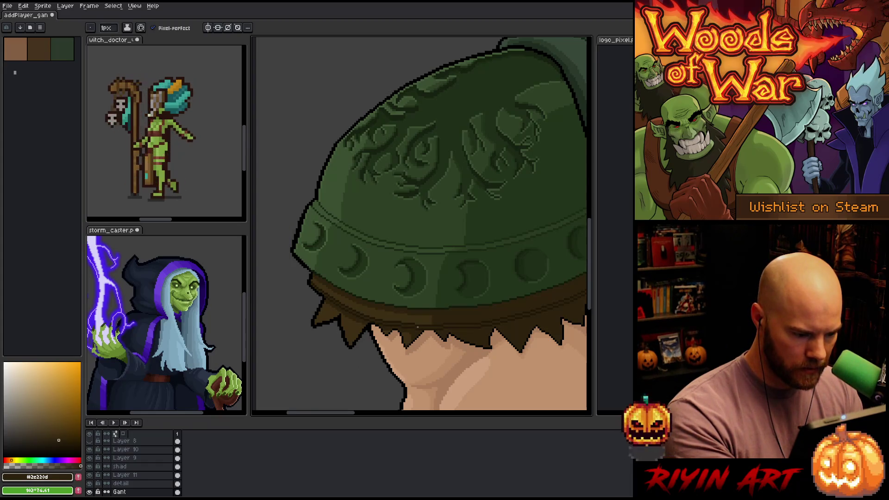
- Paint dark brown shading pixels along the fringe's left edge and near its bottom tip
{"action": "scroll", "coordinate": [415, 352], "scroll_direction": "up", "scroll_amount": 3}
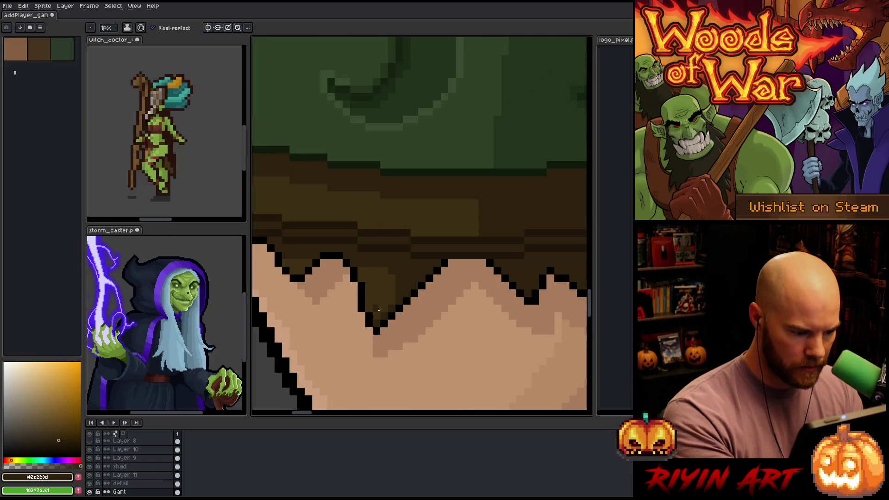
{"action": "key", "text": "space"}
{"action": "left_click_drag", "start_coordinate": [371, 355], "coordinate": [438, 352]}
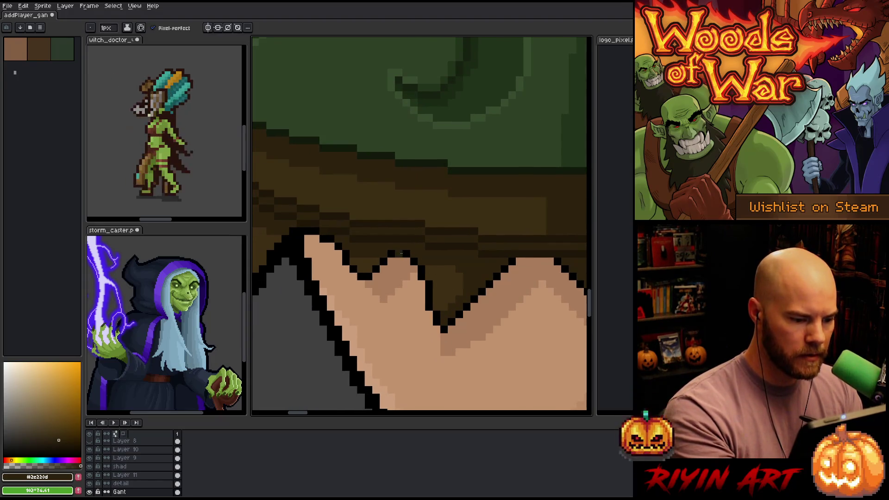
{"action": "key", "text": "space"}
{"action": "left_click_drag", "start_coordinate": [380, 247], "coordinate": [440, 265]}
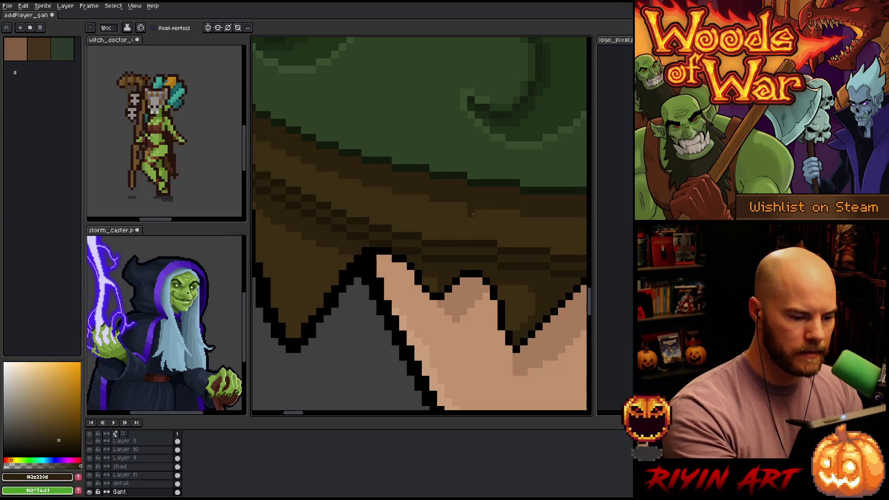
{"action": "key", "text": "space"}
{"action": "left_click_drag", "start_coordinate": [416, 339], "coordinate": [483, 343]}
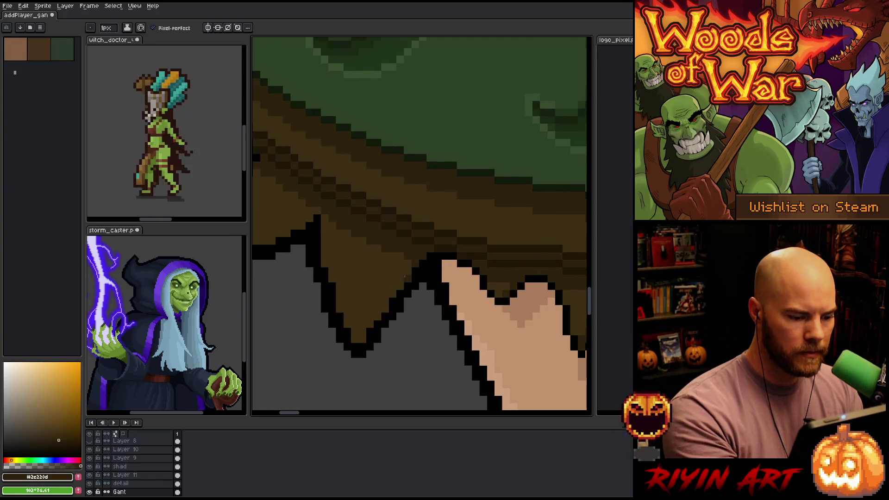
{"action": "mouse_move", "coordinate": [400, 271]}
{"action": "left_mouse_down"}
{"action": "mouse_move", "coordinate": [400, 287]}
{"action": "mouse_move", "coordinate": [392, 278]}
{"action": "mouse_move", "coordinate": [362, 340]}
{"action": "left_mouse_up"}
{"action": "left_click", "coordinate": [392, 293]}
{"action": "left_click", "coordinate": [371, 317]}
{"action": "left_click", "coordinate": [363, 317]}
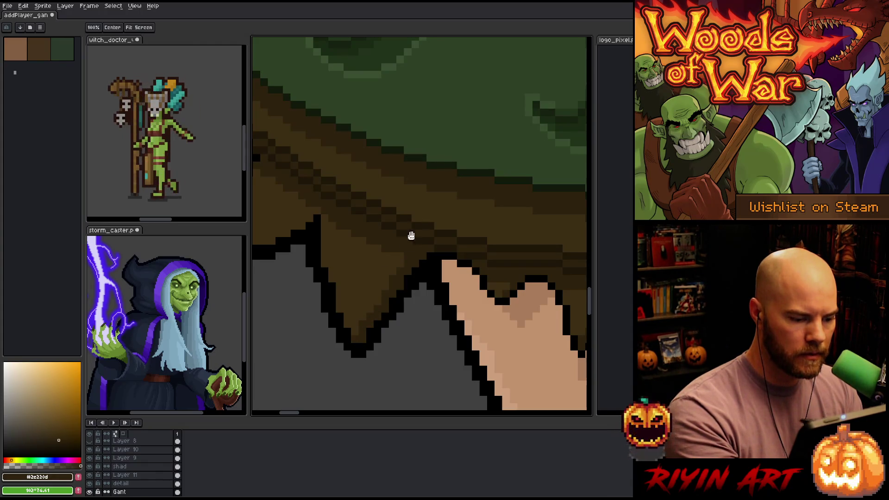
{"action": "left_click_drag", "start_coordinate": [409, 233], "coordinate": [440, 270]}
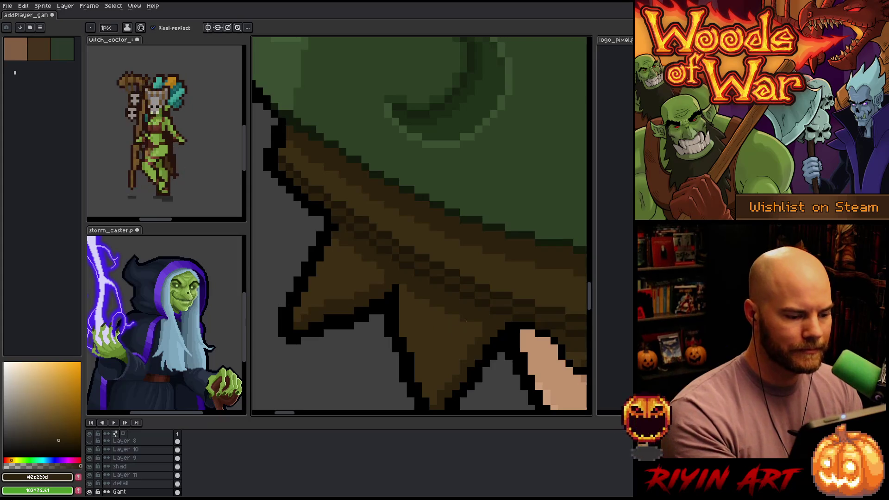
- Zoom into the fringe and make the arm's skin tone the drawing colour
{"action": "scroll", "coordinate": [483, 355], "scroll_direction": "down", "scroll_amount": 3}
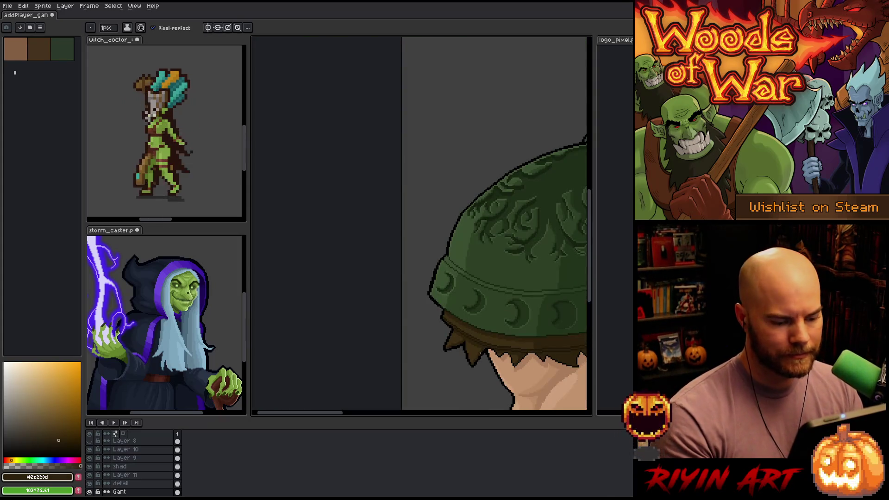
{"action": "scroll", "coordinate": [370, 260], "scroll_direction": "up", "scroll_amount": 1}
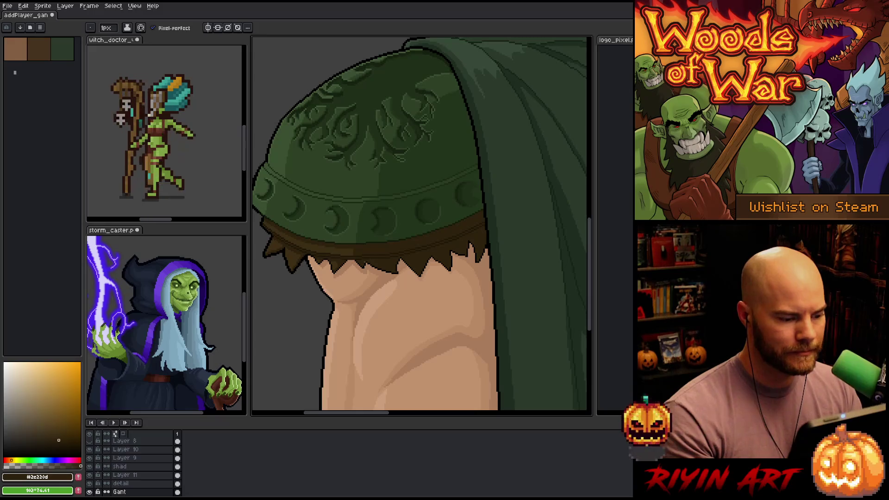
{"action": "scroll", "coordinate": [327, 273], "scroll_direction": "up", "scroll_amount": 3}
{"action": "left_click", "coordinate": [294, 230], "text": "alt"}
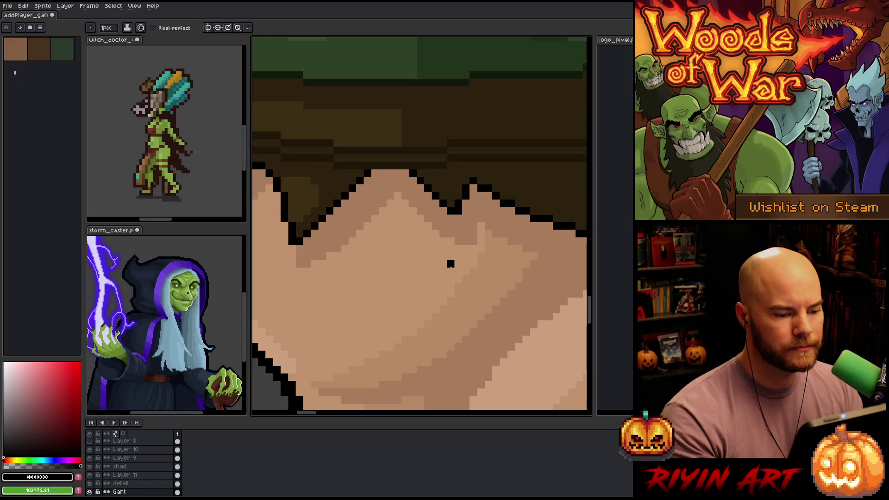
{"action": "left_click", "coordinate": [450, 264], "text": "alt"}
- Zoom out and pan to view the whole bearded elf with cloak and fringed shoulder pad
{"action": "scroll", "coordinate": [450, 264], "scroll_direction": "down", "scroll_amount": 3}
{"action": "scroll", "coordinate": [473, 240], "scroll_direction": "down", "scroll_amount": 2}
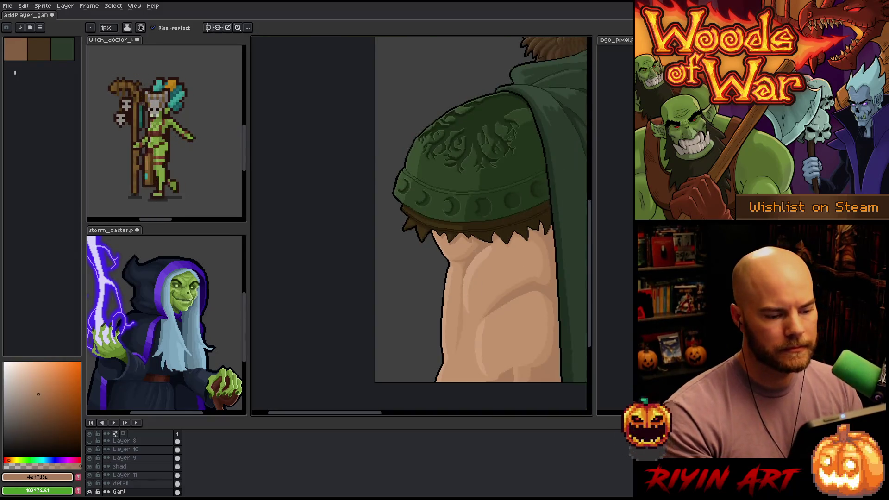
{"action": "scroll", "coordinate": [491, 253], "scroll_direction": "up", "scroll_amount": 2}
{"action": "scroll", "coordinate": [491, 246], "scroll_direction": "down", "scroll_amount": 2}
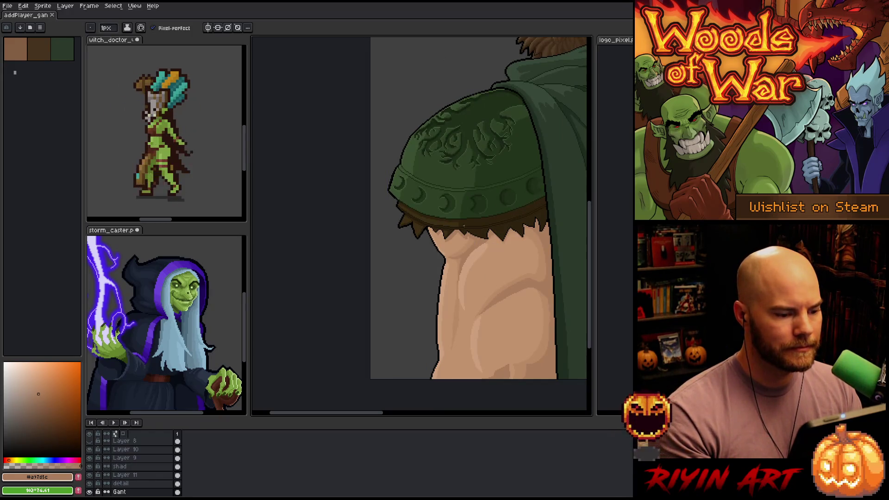
{"action": "scroll", "coordinate": [464, 225], "scroll_direction": "down", "scroll_amount": 2}
{"action": "scroll", "coordinate": [486, 236], "scroll_direction": "up", "scroll_amount": 2}
{"action": "scroll", "coordinate": [508, 243], "scroll_direction": "down", "scroll_amount": 2}
{"action": "key", "text": "space"}
{"action": "mouse_move", "coordinate": [508, 243]}
{"action": "left_mouse_down"}
{"action": "mouse_move", "coordinate": [378, 218]}
{"action": "mouse_move", "coordinate": [376, 234]}
{"action": "left_mouse_up"}
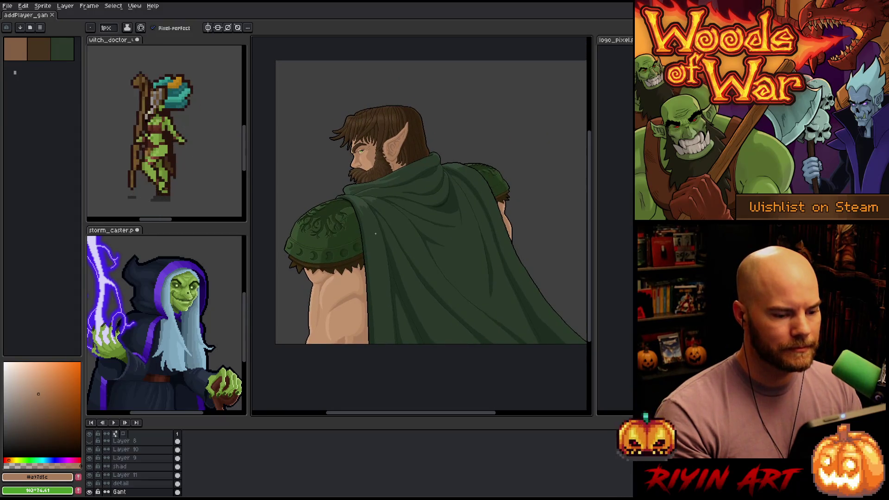
{"action": "scroll", "coordinate": [327, 256], "scroll_direction": "up", "scroll_amount": 3}
{"action": "scroll", "coordinate": [351, 255], "scroll_direction": "down", "scroll_amount": 1}
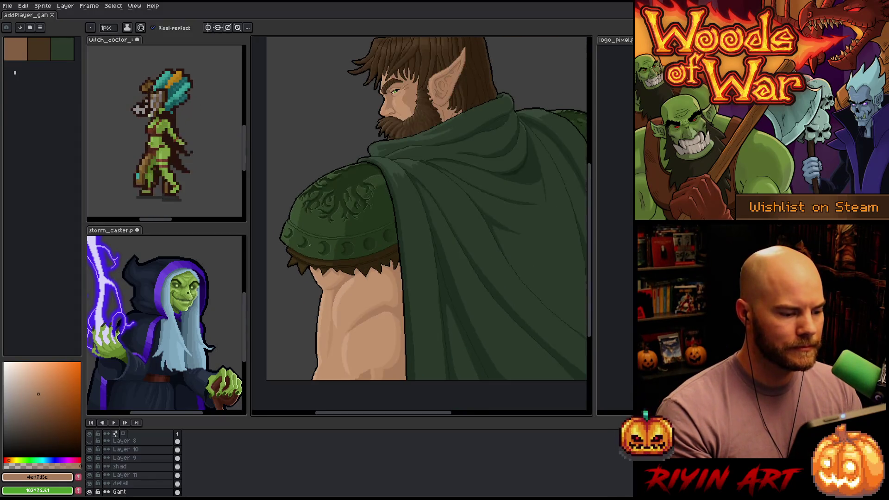
{"action": "scroll", "coordinate": [386, 257], "scroll_direction": "down", "scroll_amount": 1}
{"action": "scroll", "coordinate": [386, 256], "scroll_direction": "down", "scroll_amount": 1}
{"action": "key", "text": "space"}
{"action": "mouse_move", "coordinate": [444, 217]}
{"action": "left_mouse_down"}
{"action": "mouse_move", "coordinate": [422, 222]}
{"action": "mouse_move", "coordinate": [417, 238]}
{"action": "left_mouse_up"}
{"action": "left_click_drag", "start_coordinate": [399, 249], "coordinate": [404, 256]}
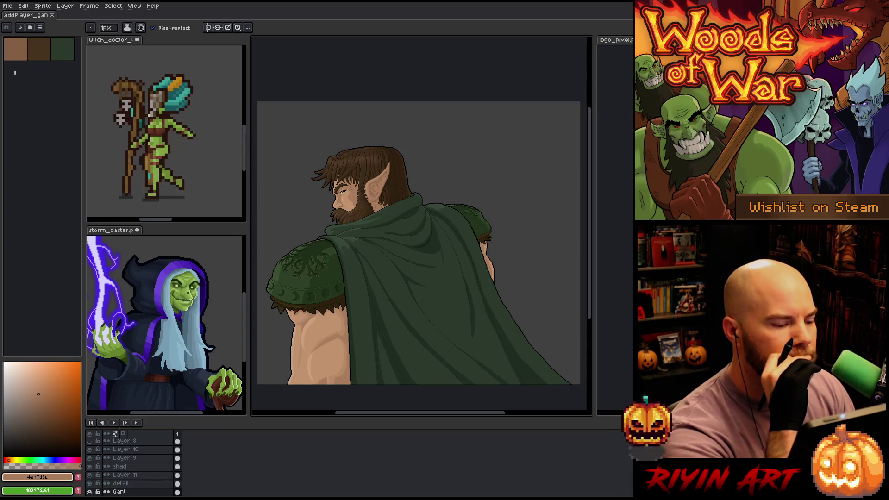
- Zoom into the shoulder pad rivets and sample its dark green as the drawing colour
{"action": "scroll", "coordinate": [324, 311], "scroll_direction": "up", "scroll_amount": 1}
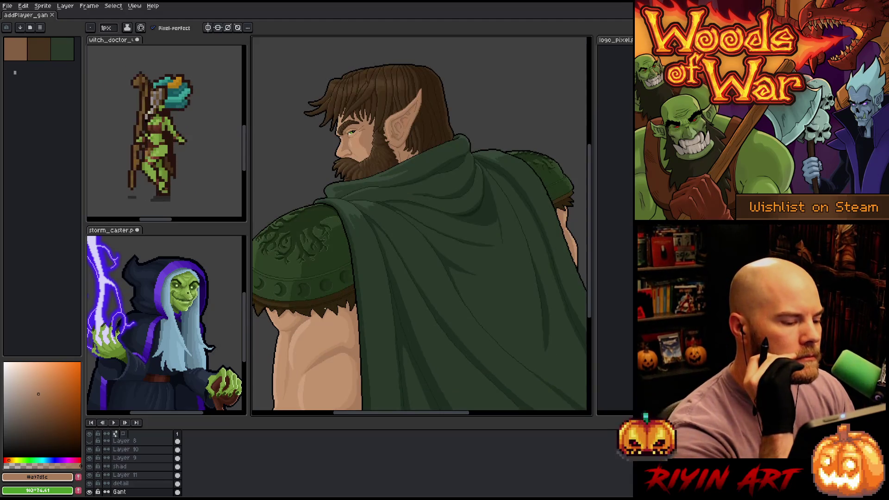
{"action": "scroll", "coordinate": [323, 308], "scroll_direction": "up", "scroll_amount": 2}
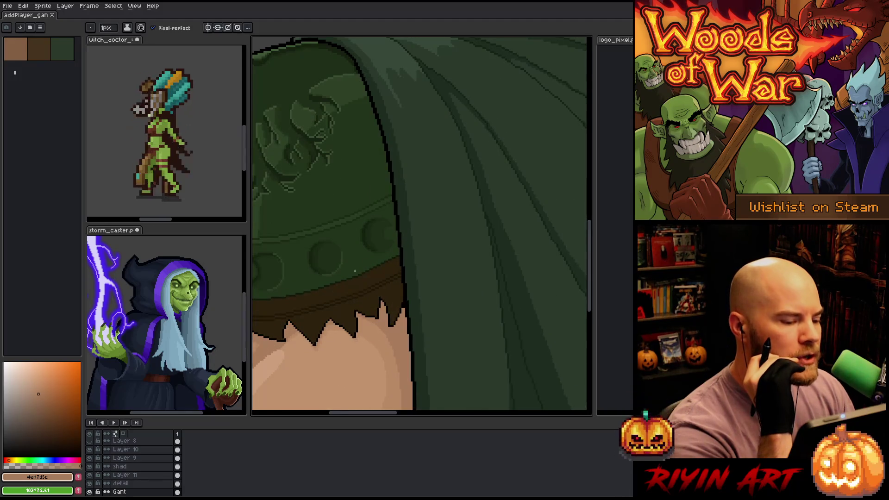
{"action": "scroll", "coordinate": [355, 271], "scroll_direction": "up", "scroll_amount": 1}
{"action": "left_click_drag", "start_coordinate": [391, 240], "coordinate": [549, 245]}
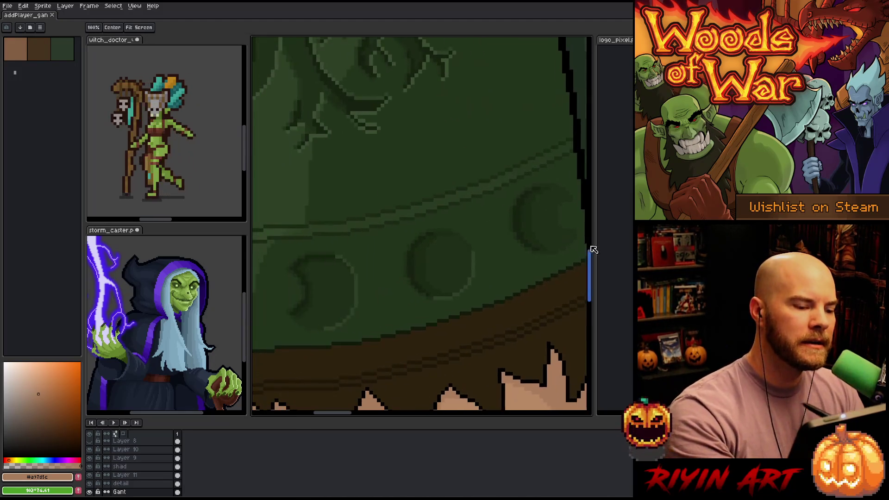
{"action": "left_click", "coordinate": [288, 184]}
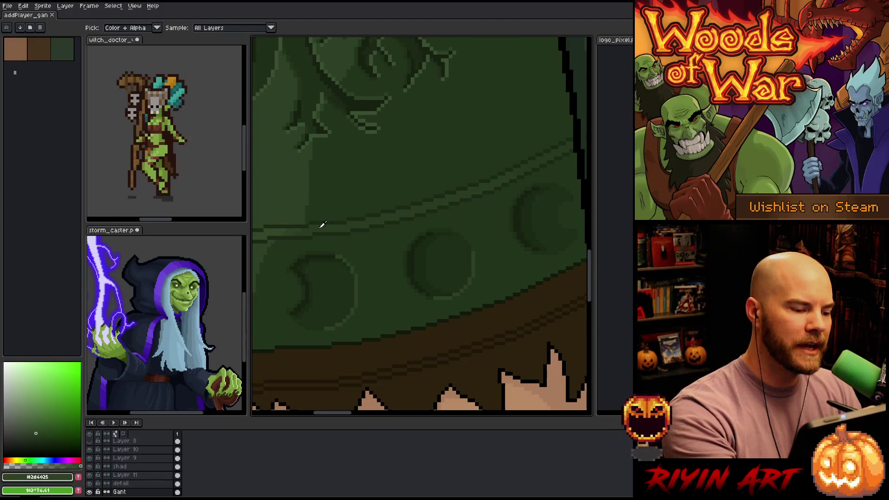
{"action": "left_click_drag", "start_coordinate": [453, 268], "coordinate": [443, 227]}
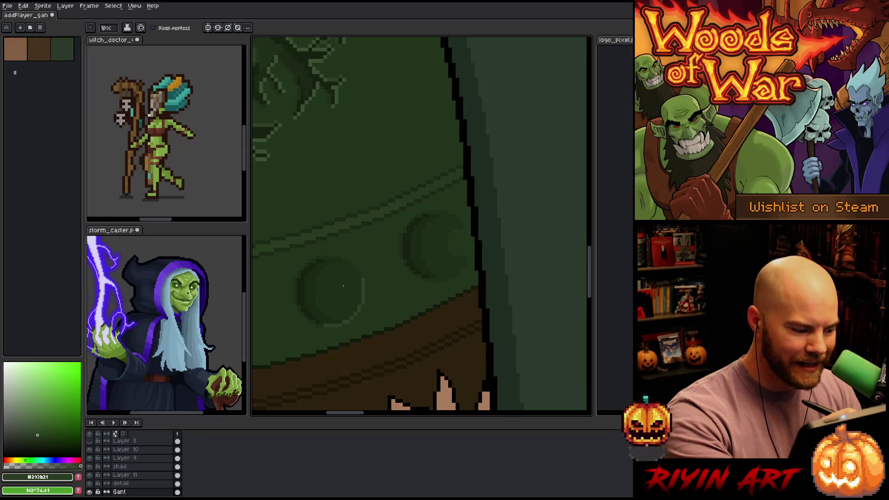
- Cancel the accidentally opened Canvas Size dialog and make Layer 11 the active layer
{"action": "key", "text": "ctrl+alt+c"}
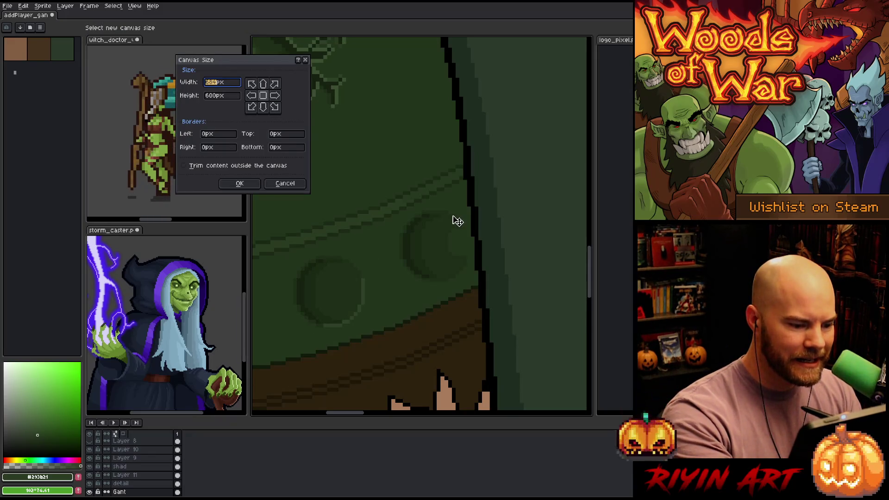
{"action": "left_click", "coordinate": [285, 183]}
{"action": "left_click", "coordinate": [454, 217], "text": "ctrl"}
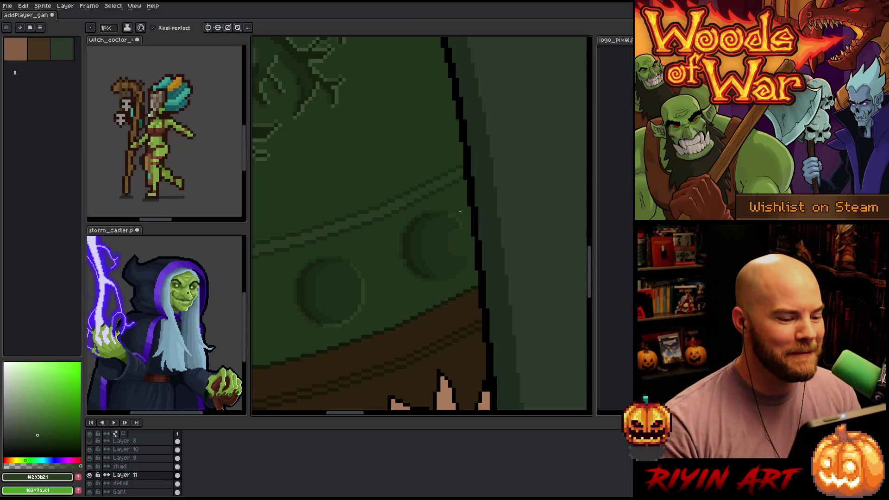
{"action": "left_click_drag", "start_coordinate": [435, 279], "coordinate": [432, 292]}
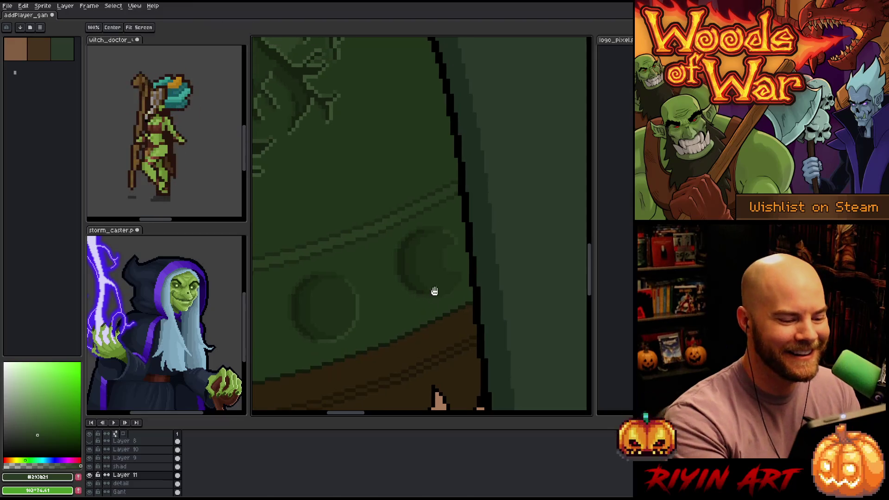